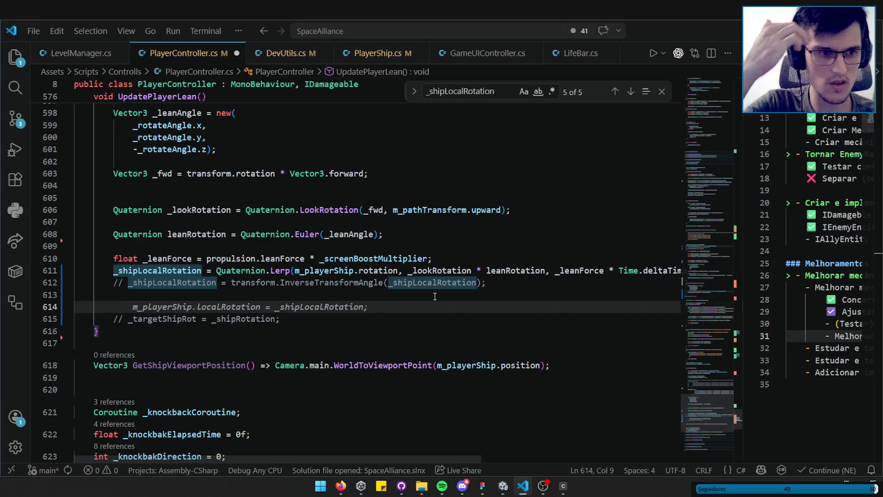
- In UpdatePlayerLean, replace the m_playerShip.localRotation line with m_ship.transform.rotation = _shipLocalRotation; and return to Unity
key("Escape")
key("ctrl+shift+k")
left_click(401, 312)
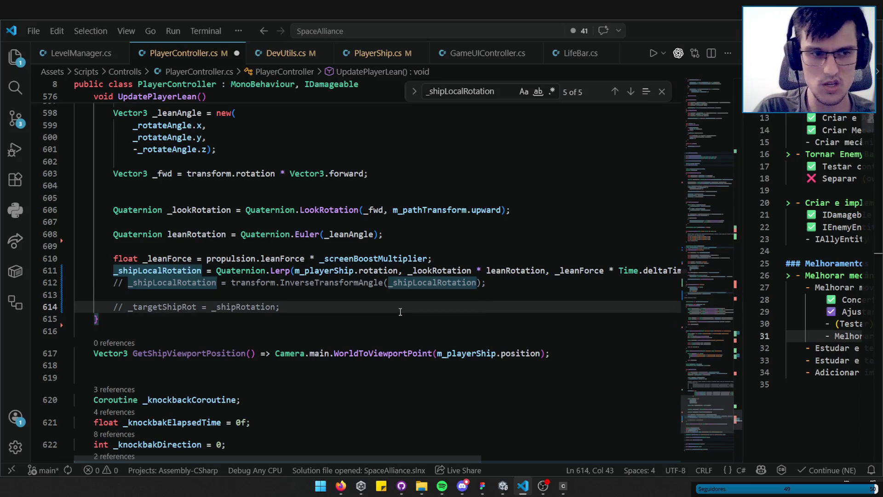
key("Return")
key("Tab")
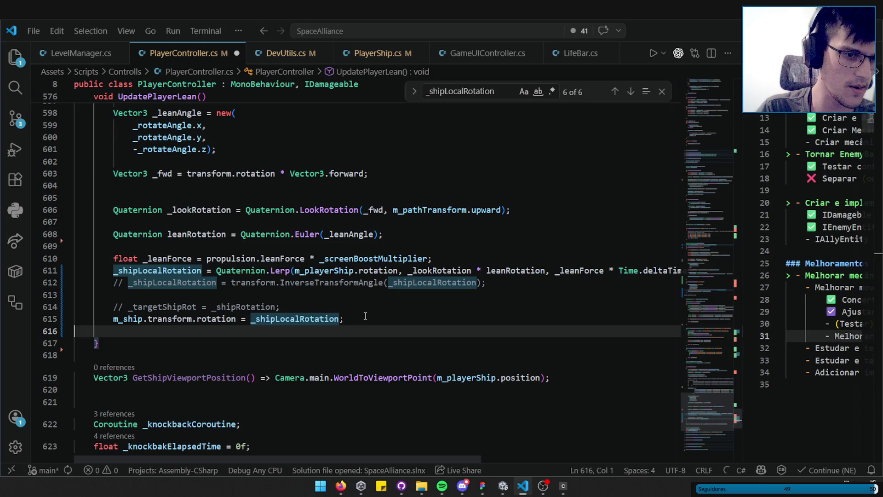
left_click(365, 317)
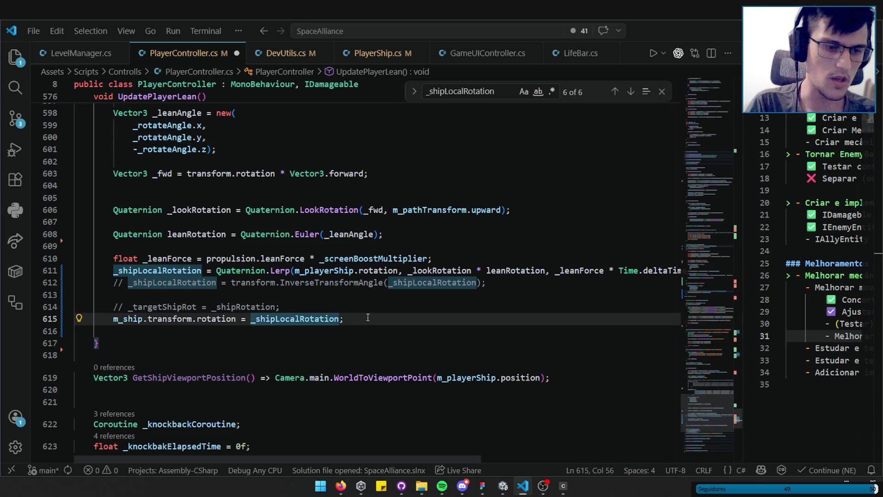
left_click(521, 489)
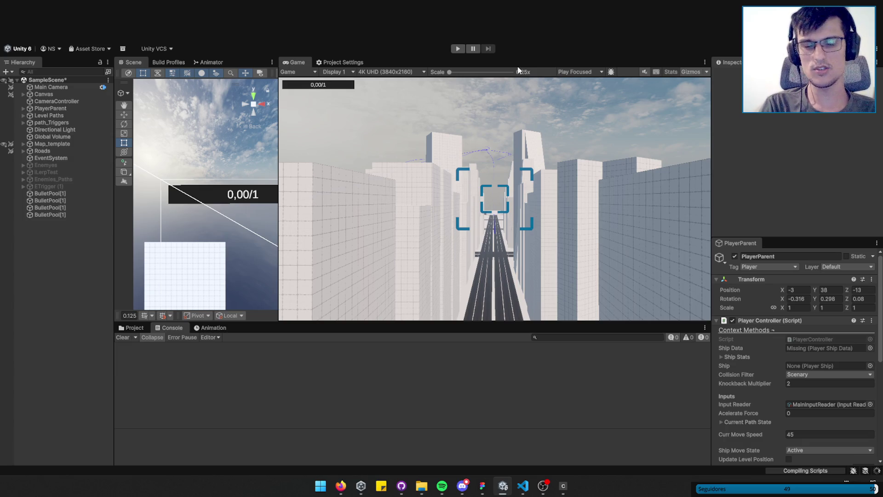
- Collapse PlayerParent's Transform component in the Inspector, then switch away from Unity
left_click(748, 279)
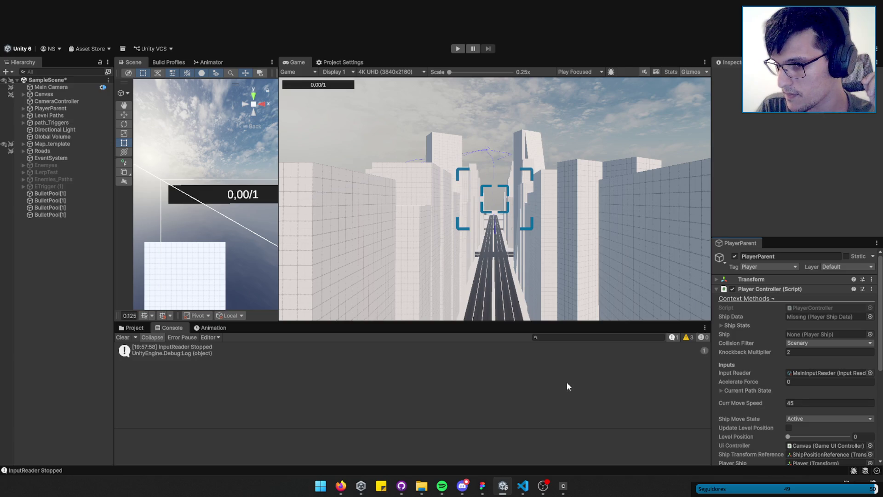
key("alt+Tab")
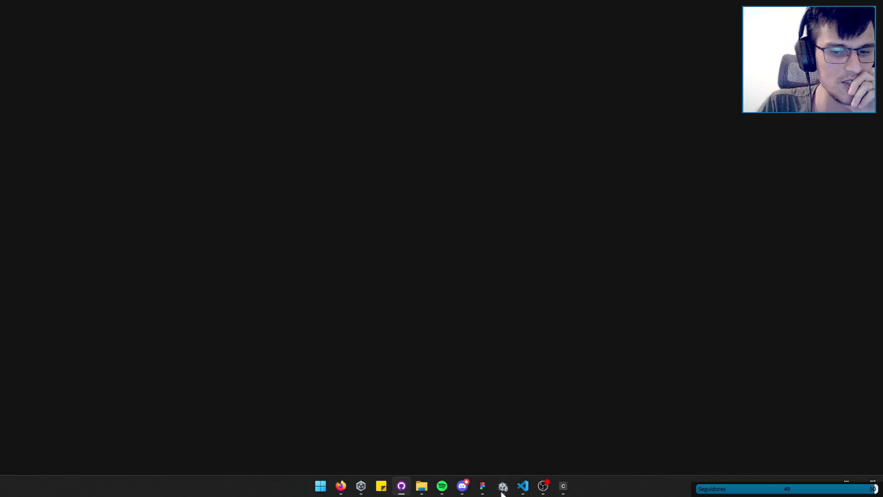
- Bring Visual Studio Code with PlayerController.cs back to the front
left_click(529, 492)
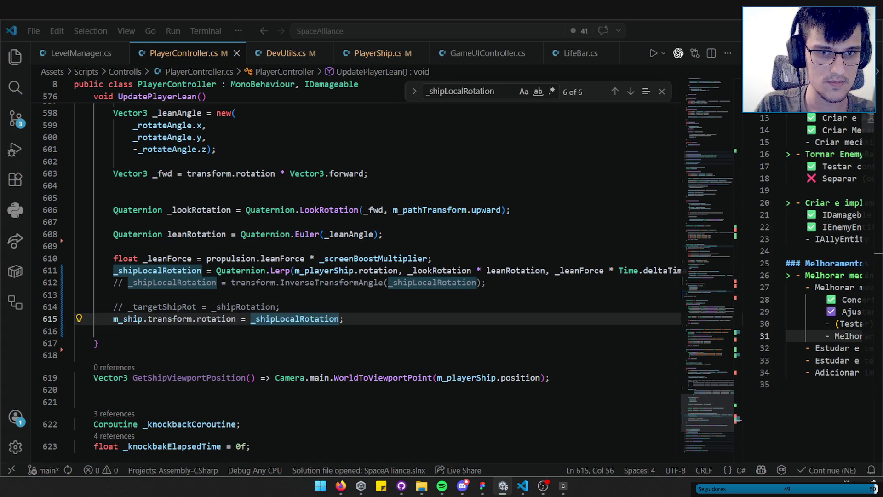
- Search PlayerController.cs for 'Fixed' to locate the commented-out FixedUpdate block
key("alt+Tab")
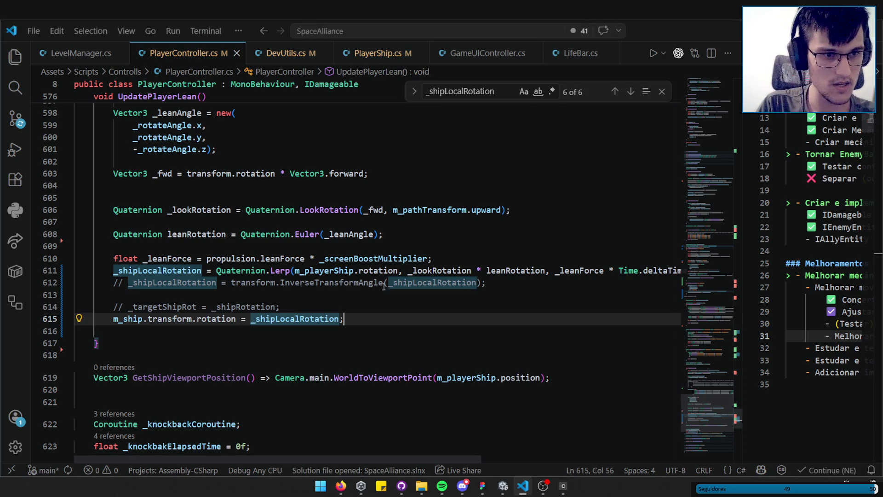
key("ctrl+f")
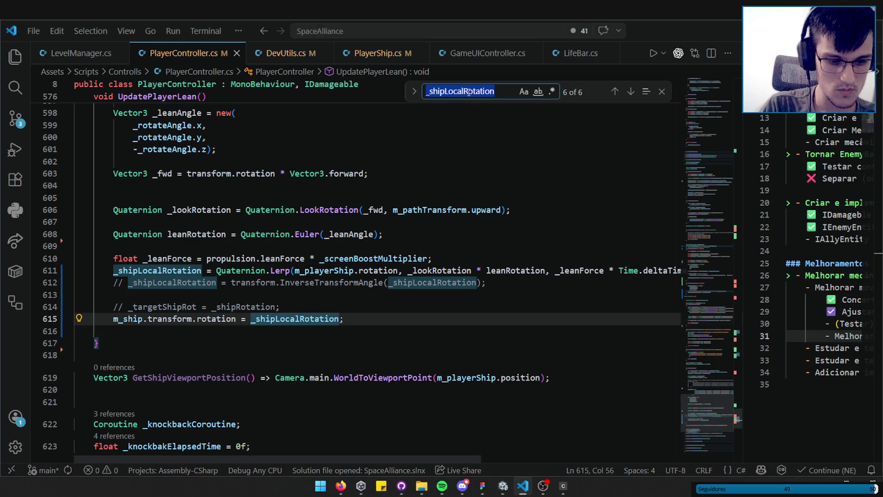
type("Fixed")
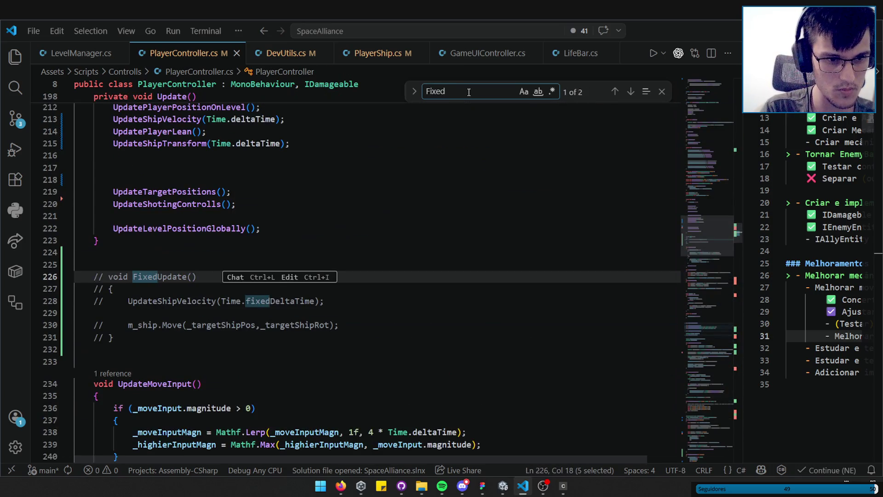
scroll(220, 213, "up", 2)
- Inspect the UpdateShipVelocity definition, then go back to its call in Update
left_click(173, 188)
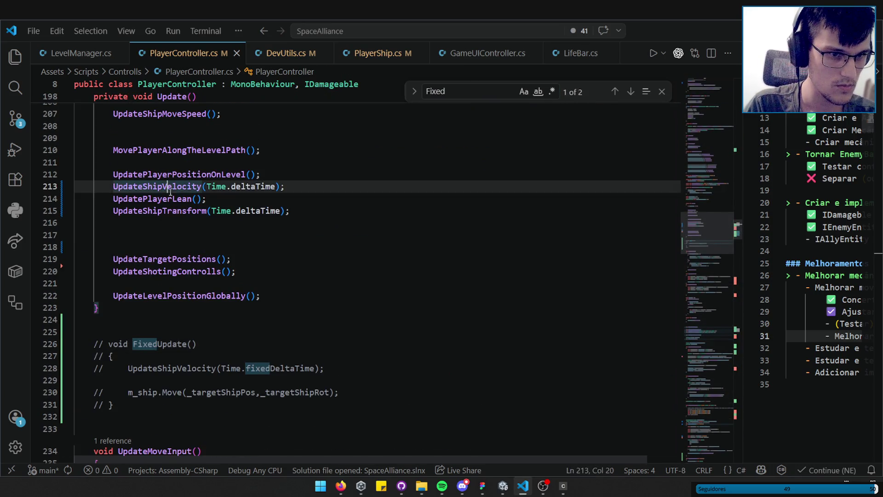
left_click(173, 186, "ctrl")
scroll(421, 341, "down", 4)
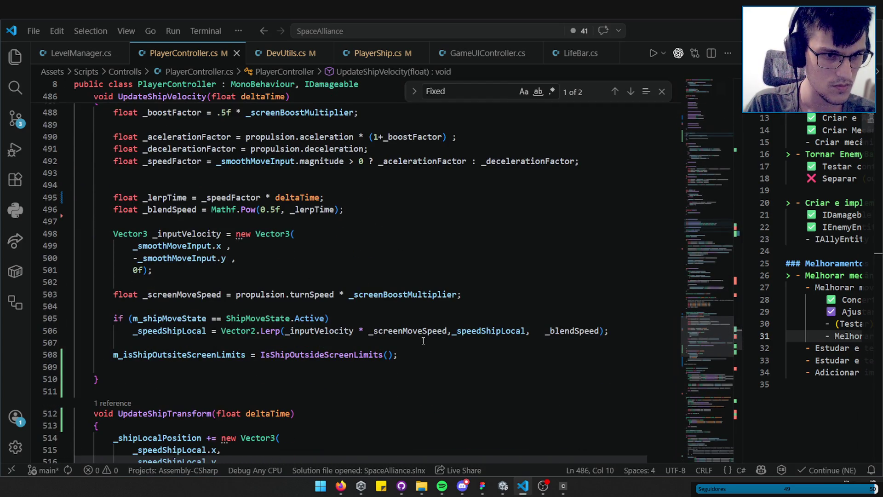
scroll(424, 341, "down", 3)
key("alt+Left")
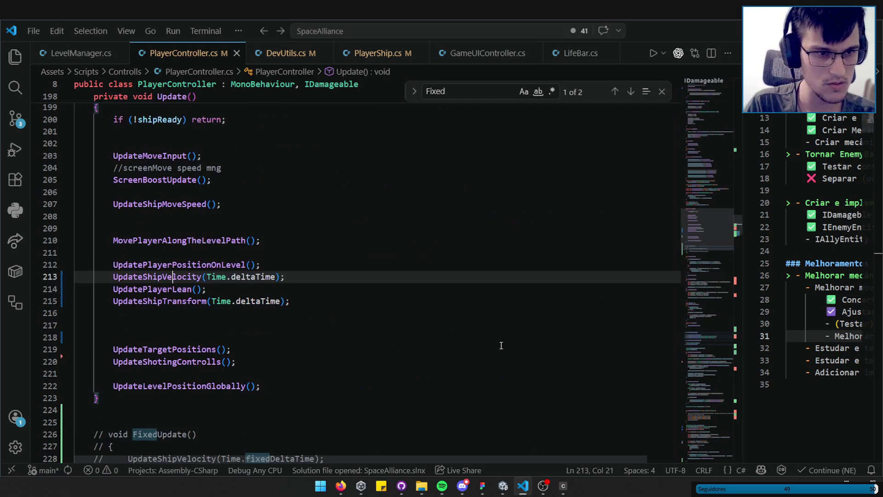
- Look at the UpdateShipTransform definition and return to the Update method
left_click(265, 288)
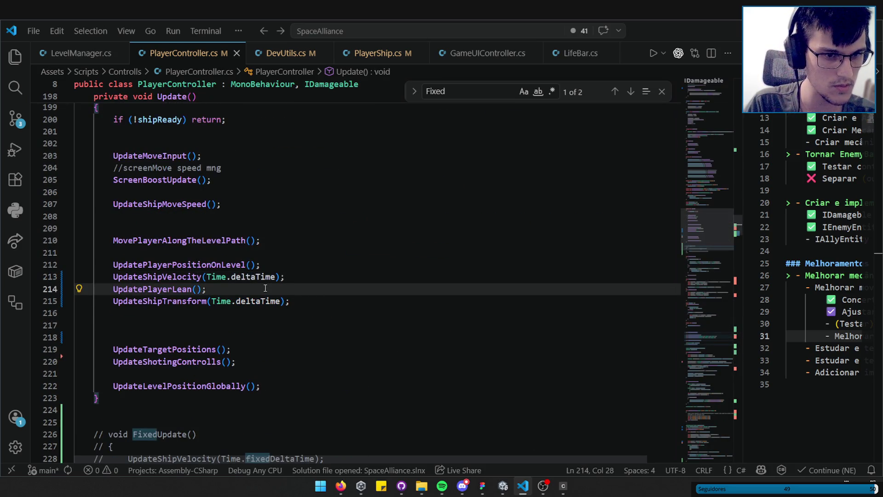
key("alt")
left_click(157, 302, "ctrl")
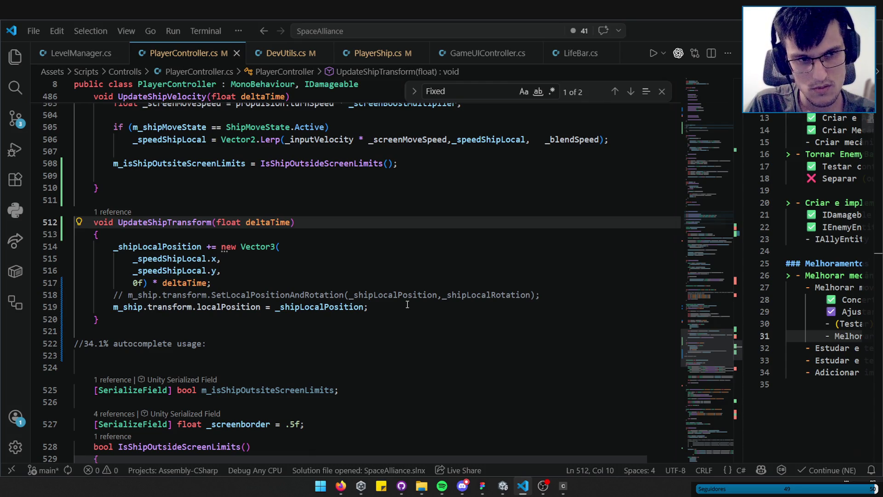
key("alt+Left")
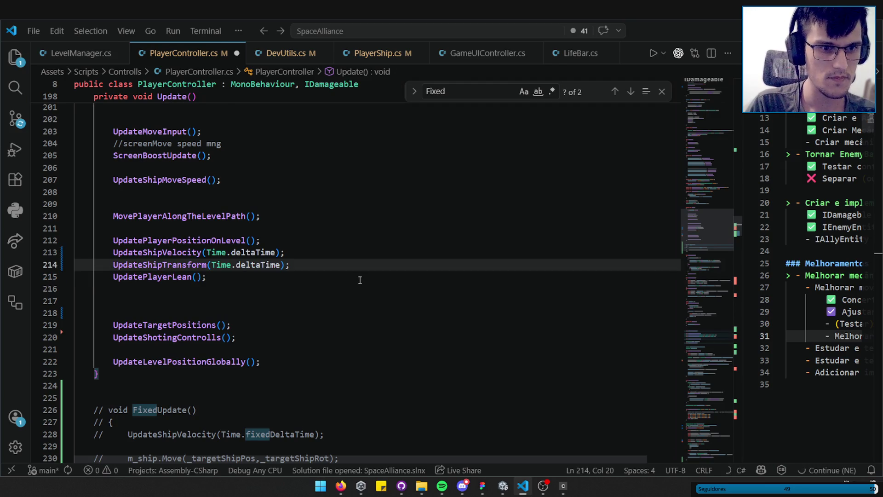
- Save PlayerController.cs and go to the start of UpdateShipTransform's body
key("ctrl+s")
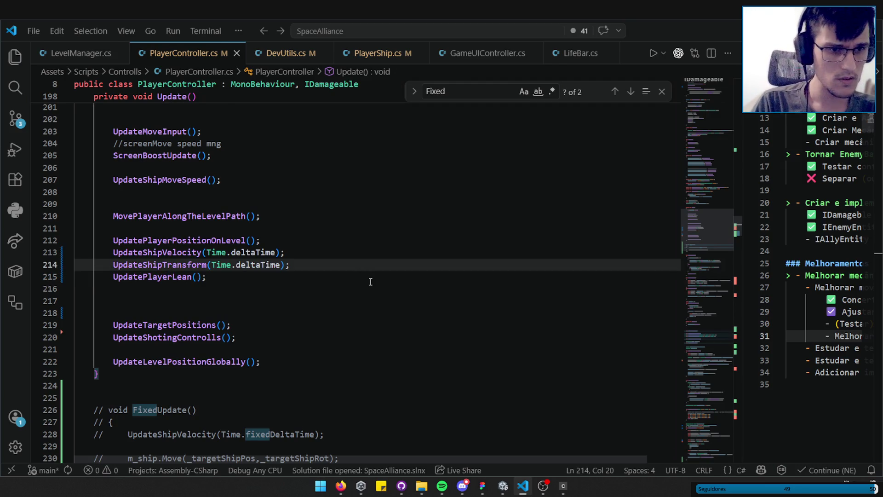
key("F12")
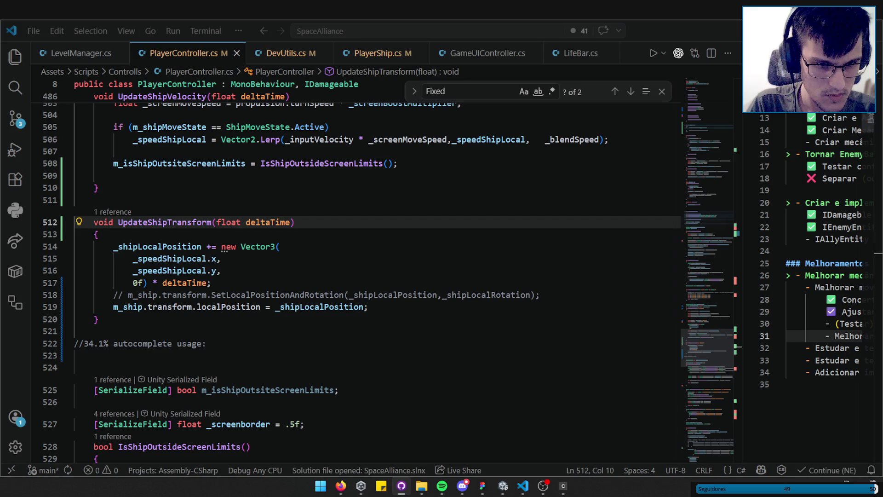
left_click(524, 486)
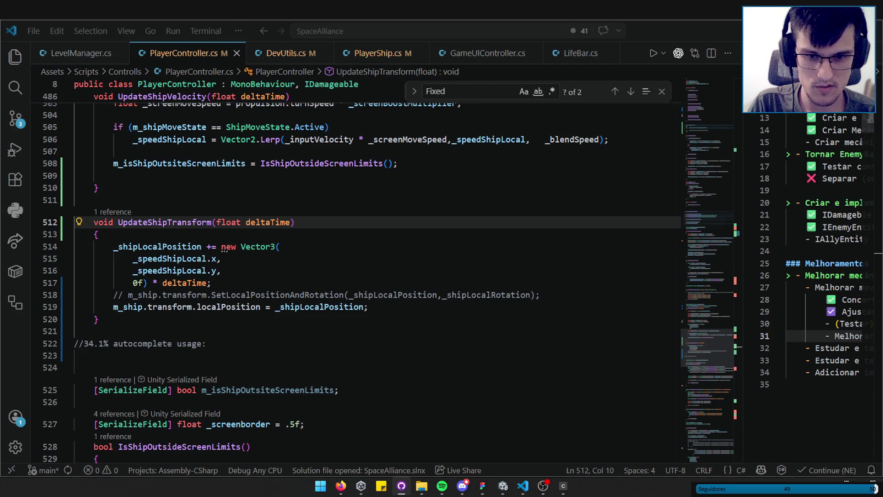
left_click(308, 241)
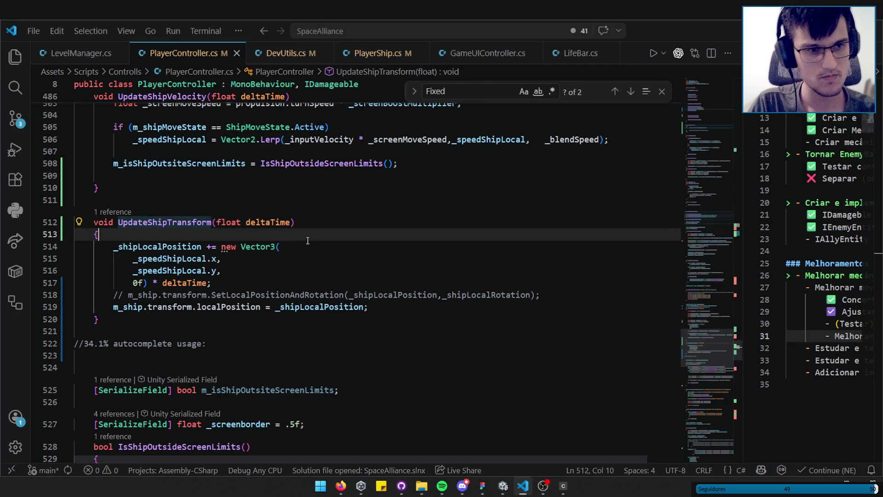
- Add m_ship.transform.rotation = _shipLocalRotation; to UpdateShipTransform as a commented-out line
key("ctrl+z")
key("ctrl+z")
key("ctrl+z")
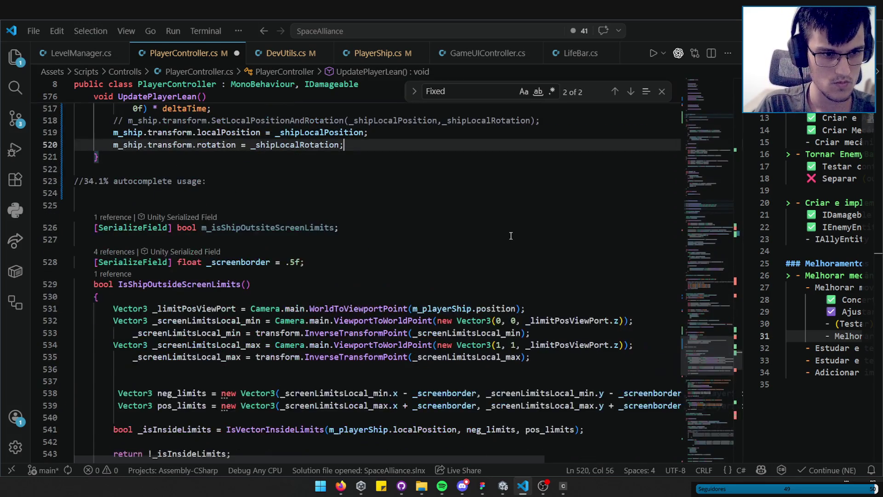
scroll(510, 237, "down", 5)
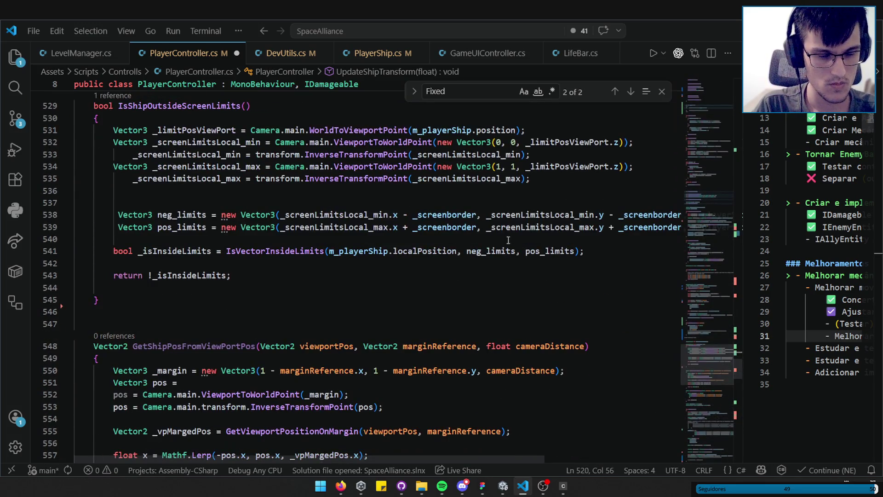
scroll(508, 239, "down", 12)
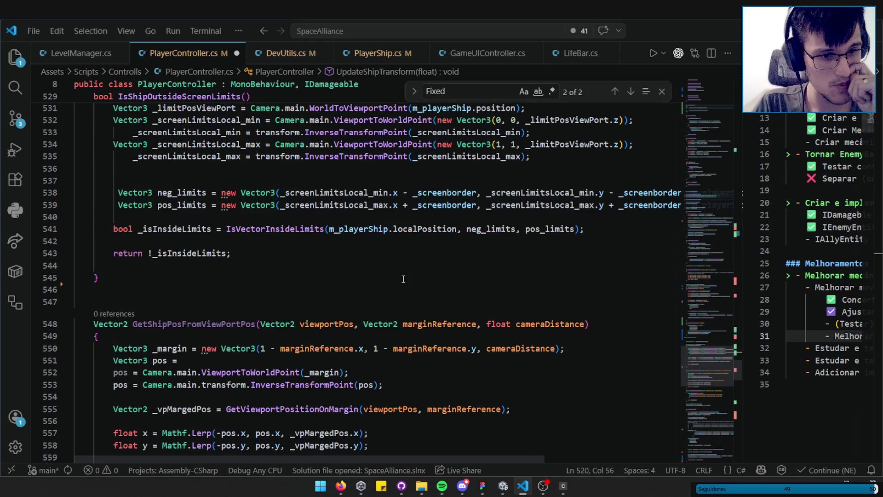
scroll(405, 272, "up", 17)
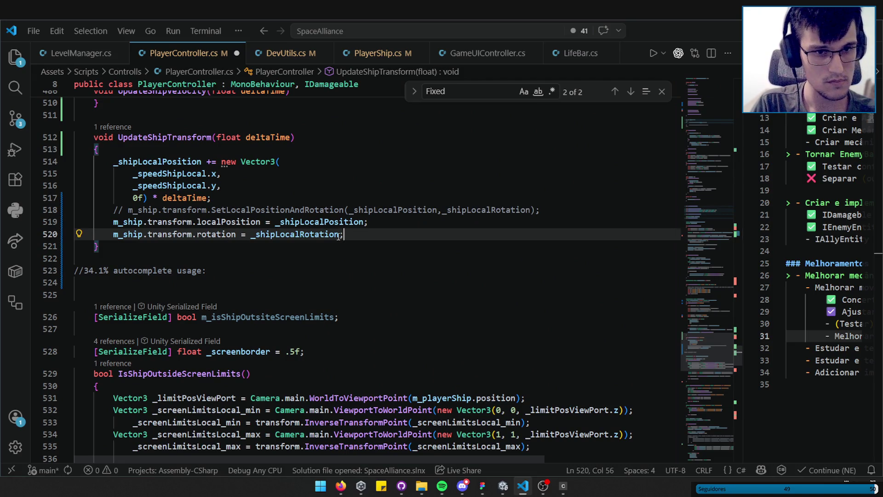
key("ctrl+slash")
- Start a Quaternion declaration on a new line after the localPosition assignment
left_click(381, 223)
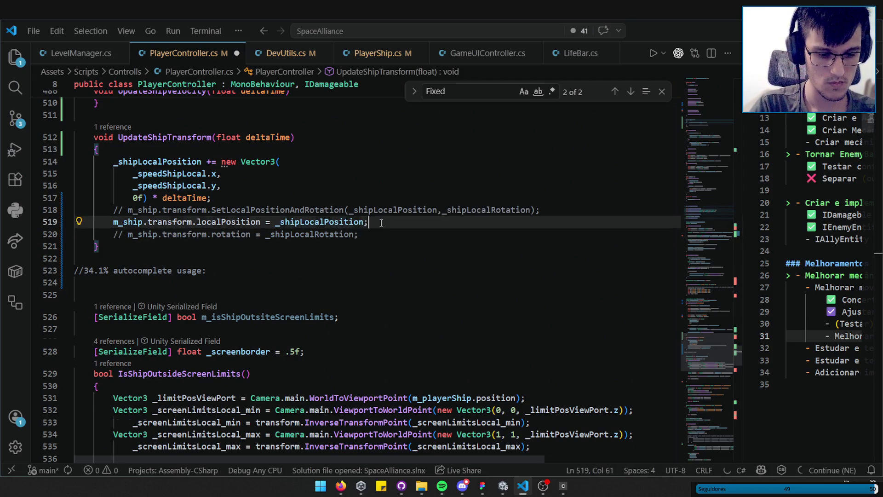
key("Return")
type("Quaterniopn")
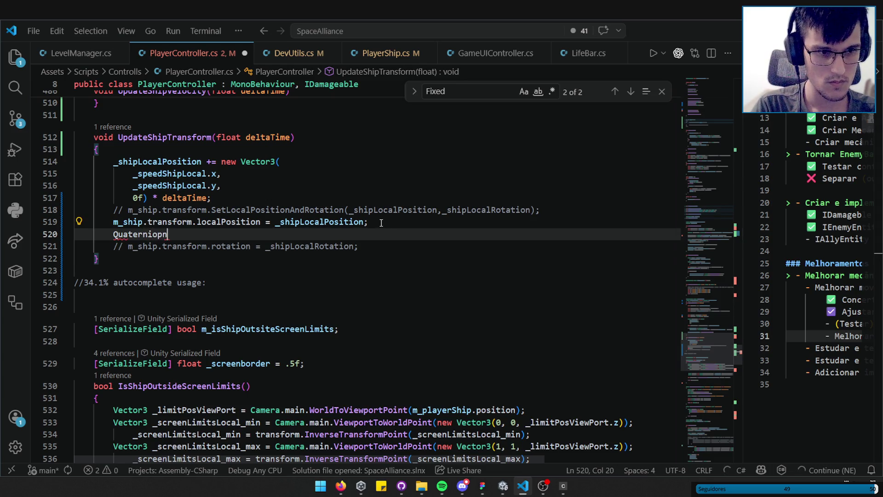
- Fix the Quaternion typo and delete the LookRotation expression from the _targetRotation line
key("Home")
key("Right")
key("Right")
key("Right")
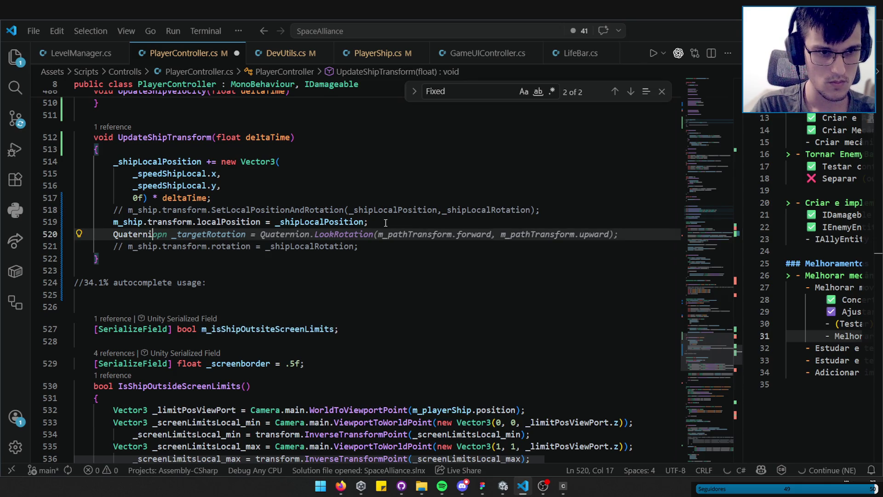
type("o")
key("Tab")
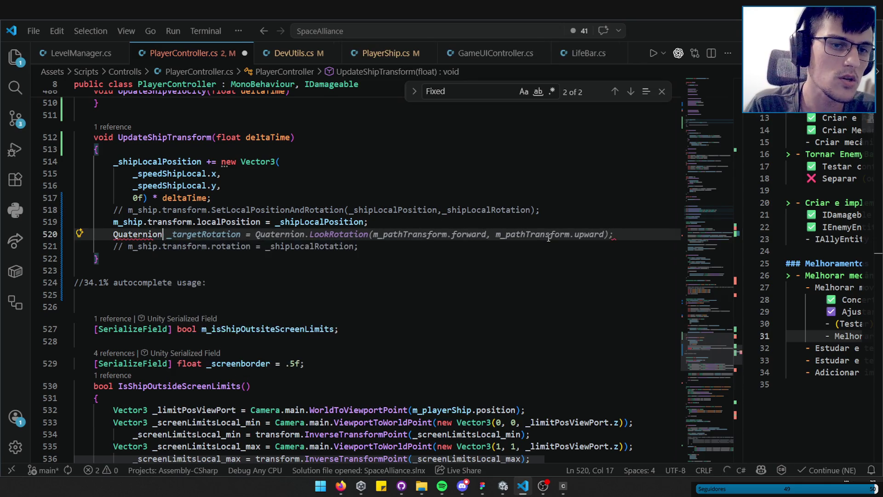
left_click_drag(609, 234, 256, 234)
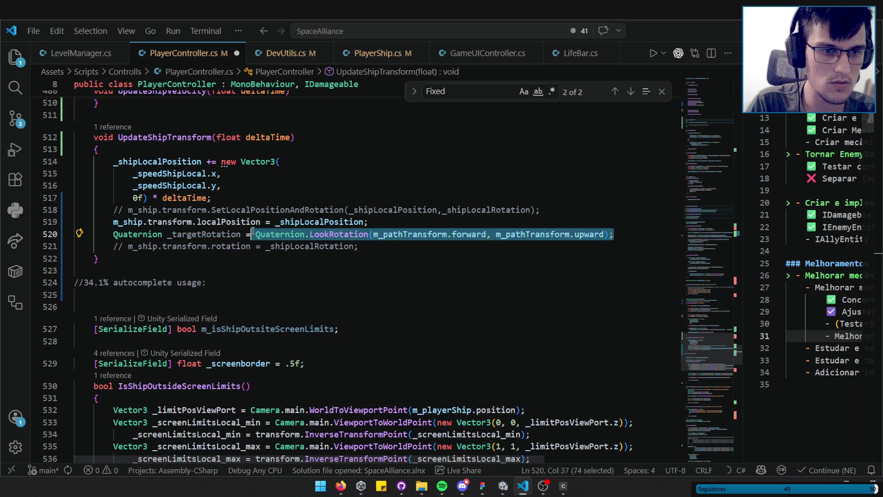
key("BackSpace")
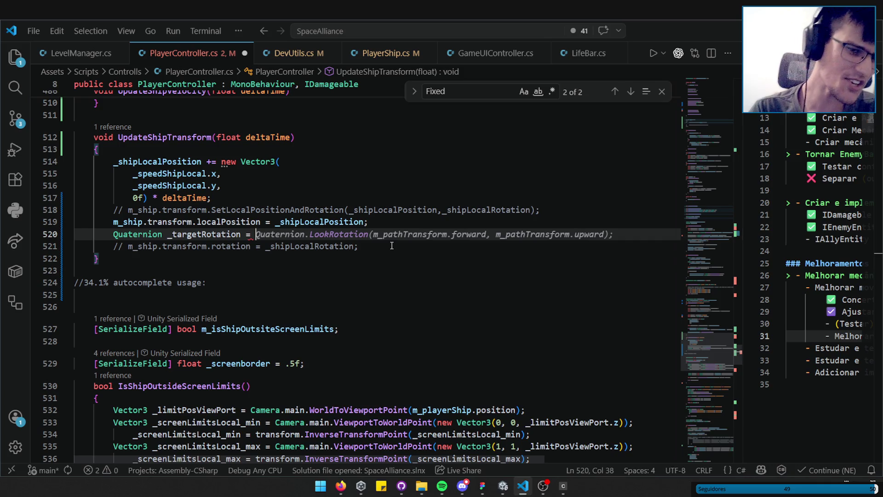
- Set _targetRotation to transform.InverseTransformAngle(_shipLocalRotation);
left_click(543, 210)
scroll(141, 237, "up", 3)
left_click(152, 249)
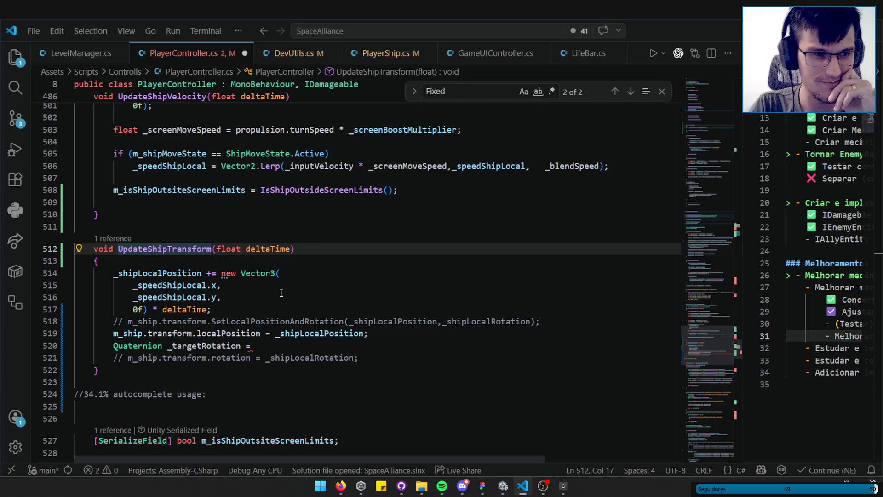
left_click(277, 346)
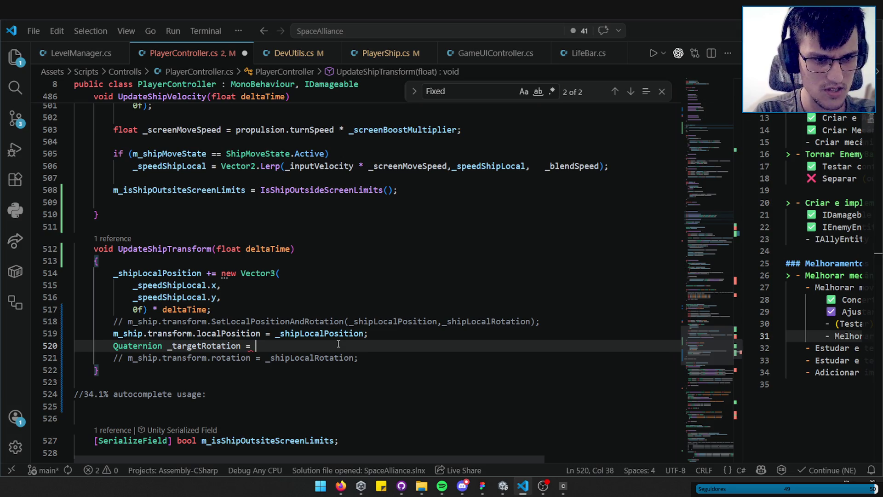
type("tr")
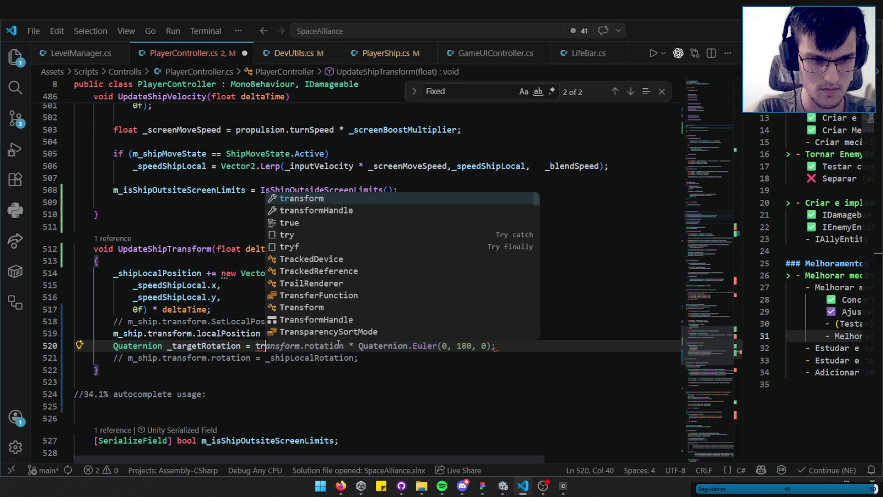
key("Tab")
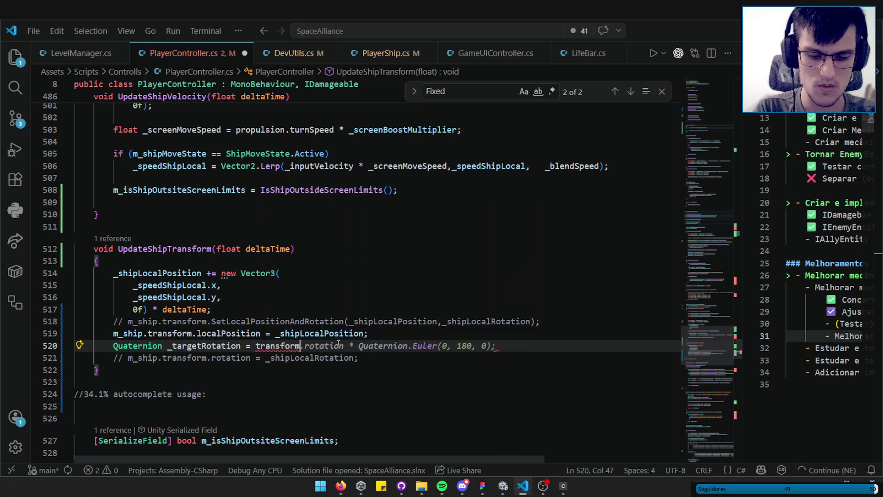
type(".")
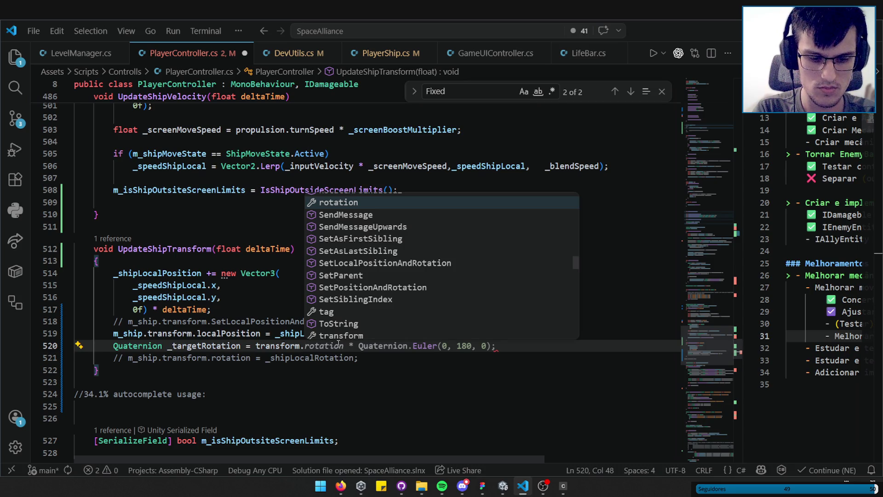
type("angle")
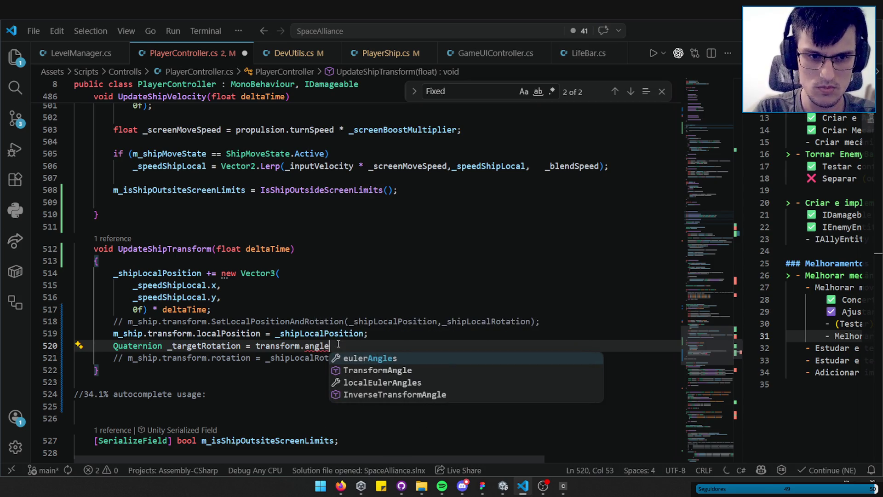
key("Down")
key("Down")
key("Down")
key("Tab")
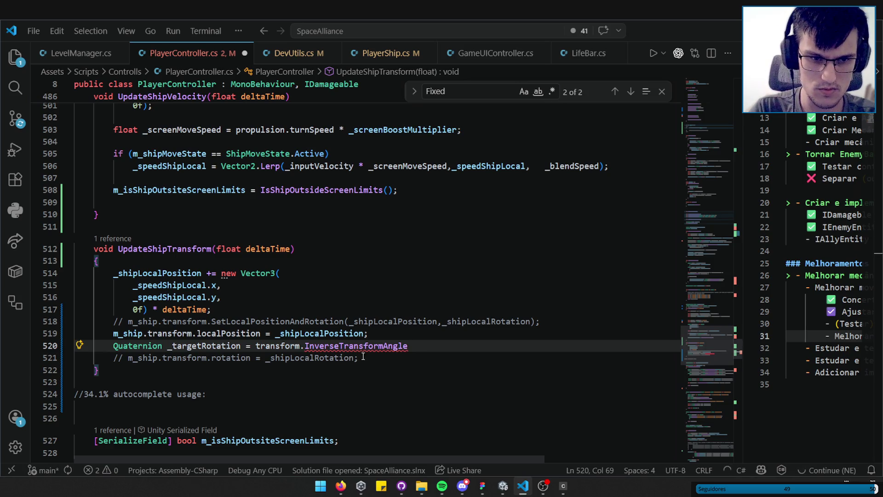
mouse_move(368, 350)
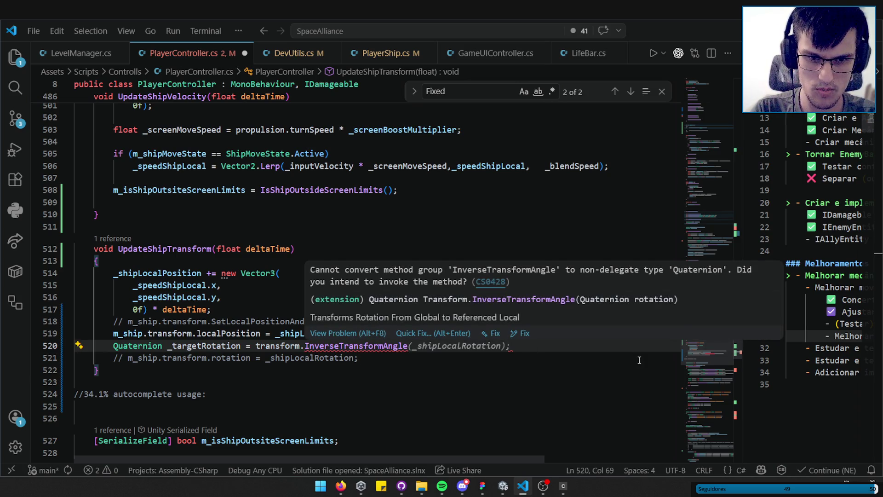
key("Tab")
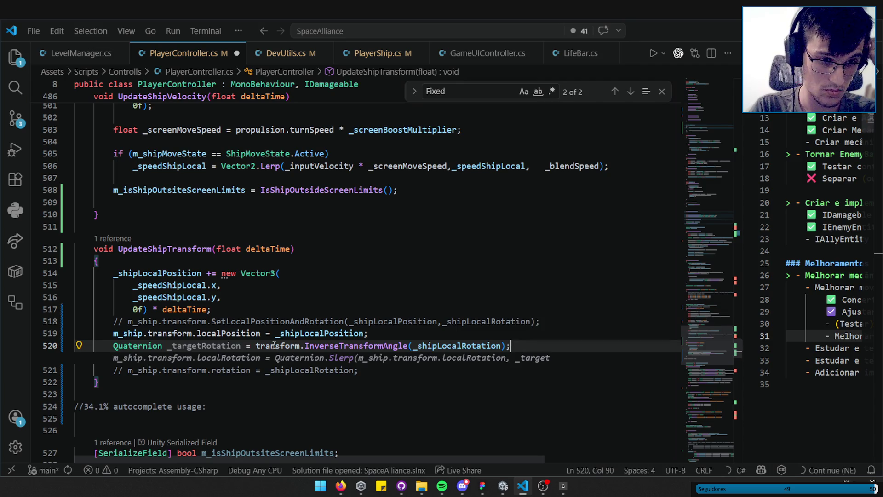
- Replace the Slerp expression so the next line reads m_ship.transform.localRotation = _targetRotation;
key("Tab")
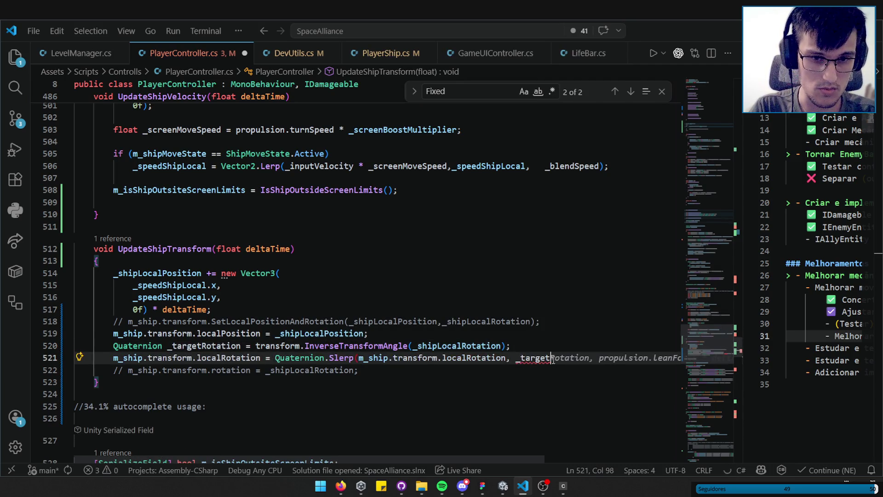
left_click_drag(273, 358, 570, 359)
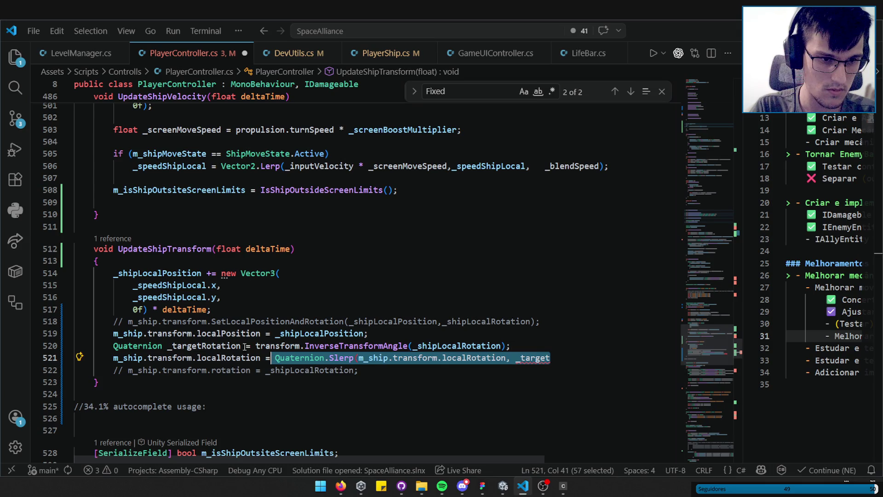
type("_targetRotation")
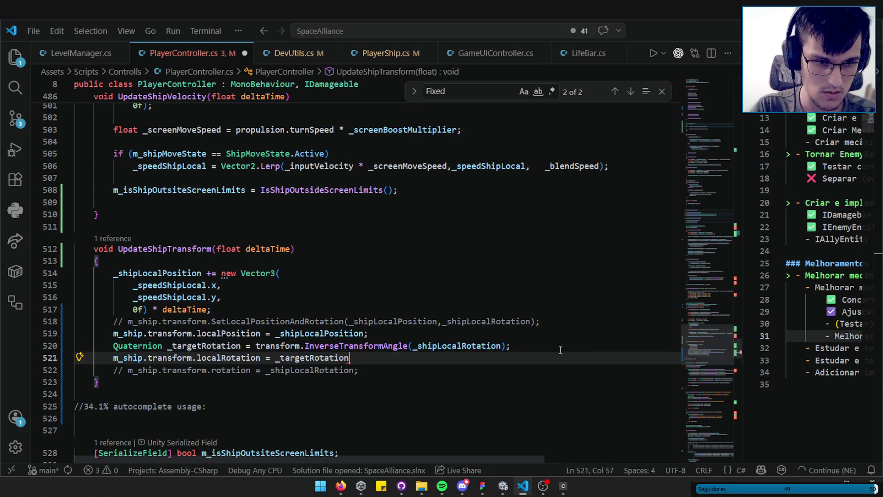
type(";")
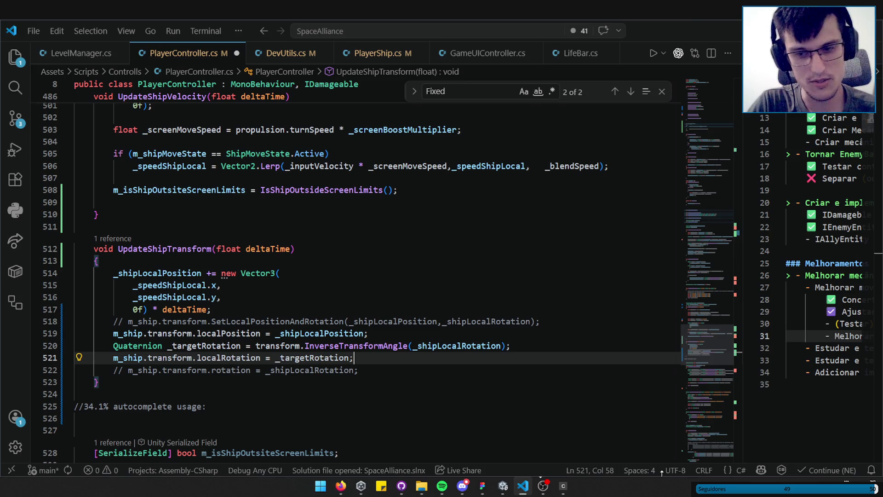
- Delete the commented-out _rotateAngle block (lines 588-593) from UpdatePlayerLean
left_click(555, 346)
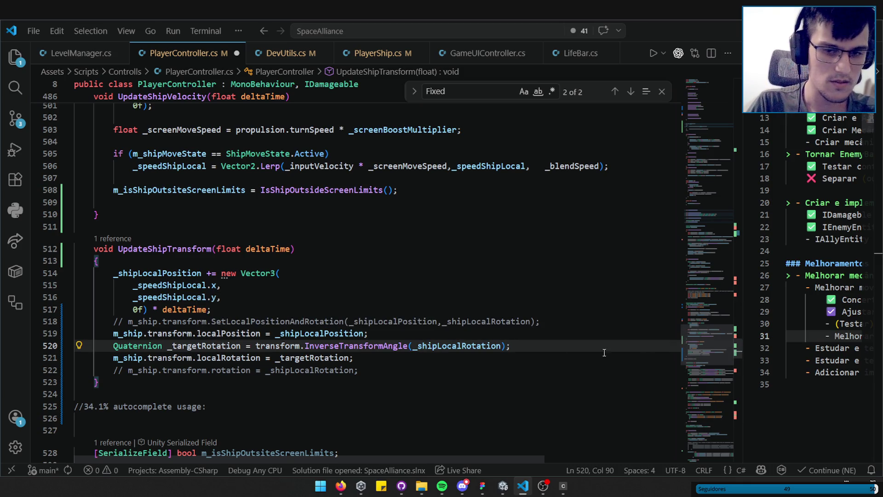
left_click_drag(705, 349, 707, 406)
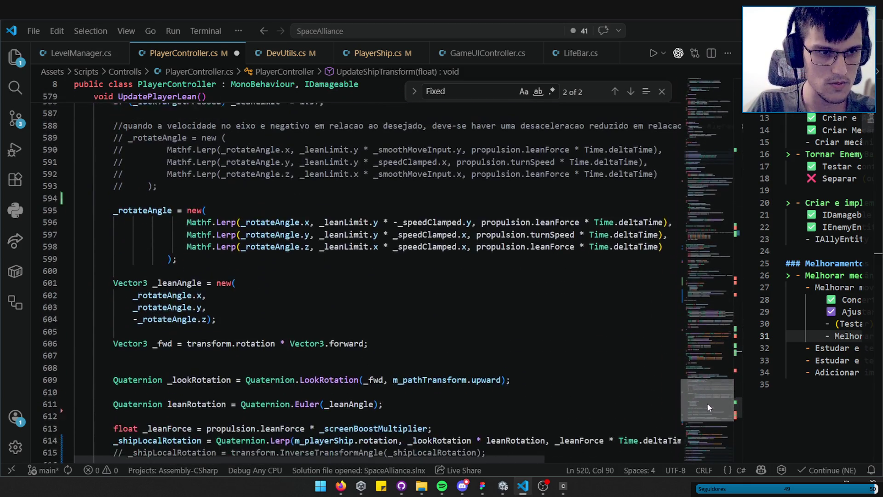
scroll(220, 320, "up", 3)
left_click(197, 318)
key("shift+Up")
key("shift+Up")
key("shift+Up")
key("shift+Down")
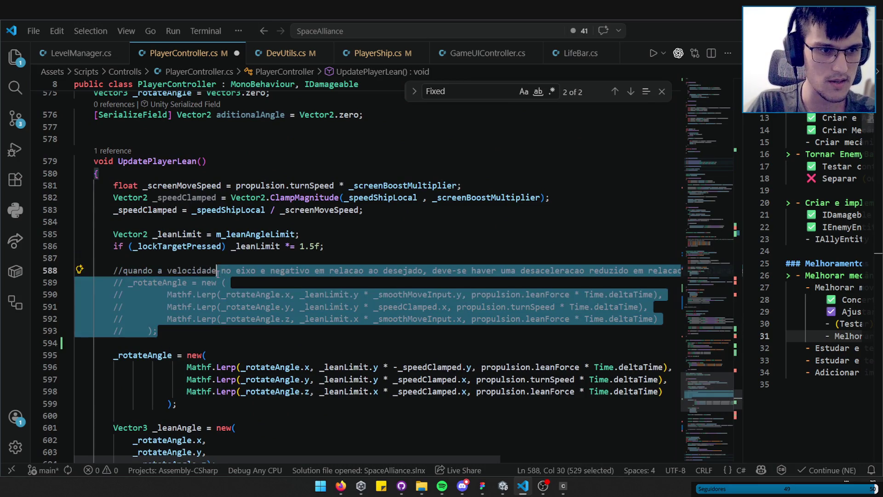
key("Delete")
- Return to the edited localRotation line in UpdateShipTransform
scroll(230, 235, "down", 1)
scroll(231, 234, "down", 4)
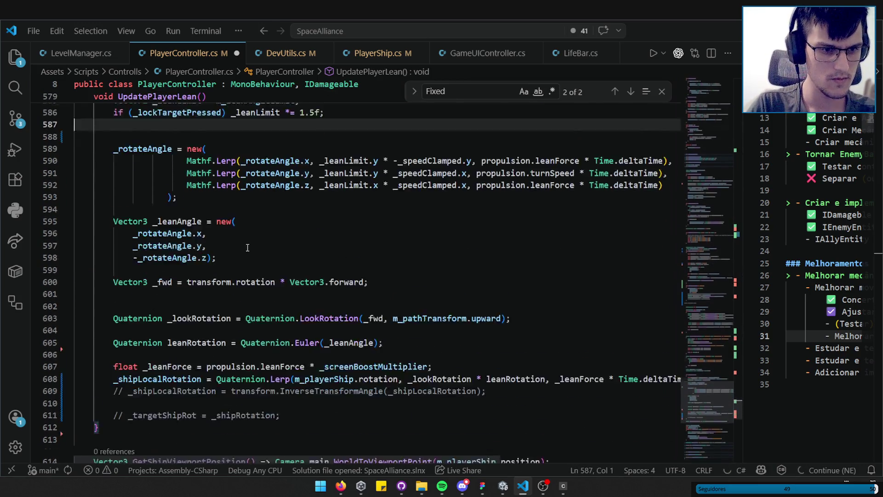
key("alt+Left")
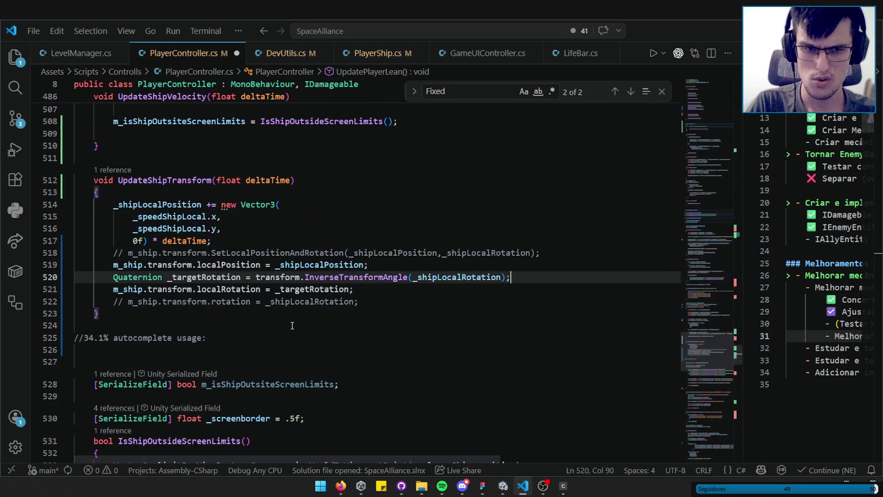
left_click(375, 292)
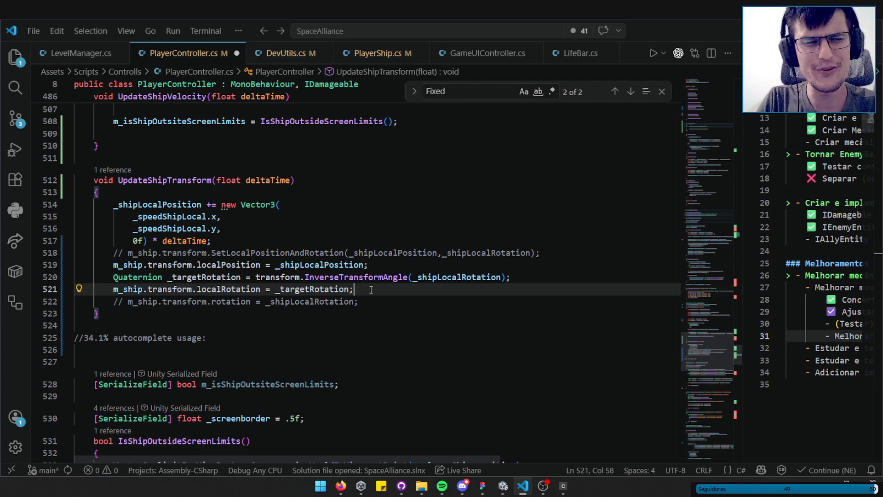
double_click(339, 289)
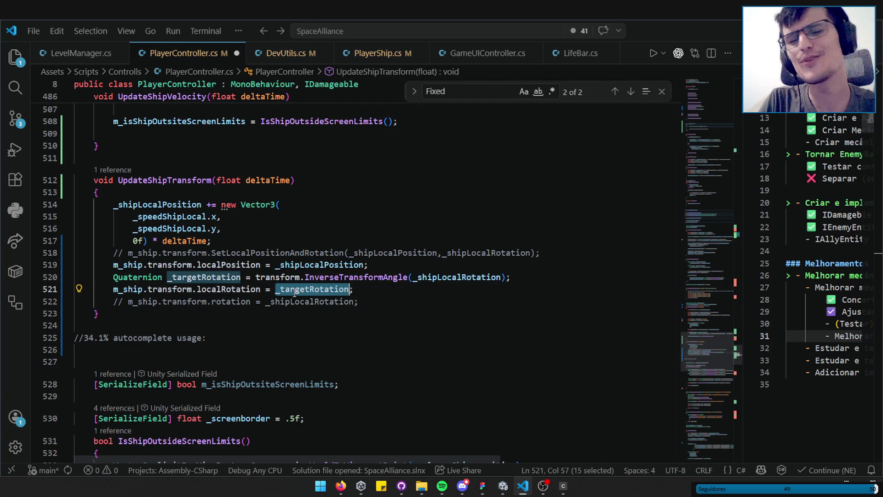
left_click(392, 301)
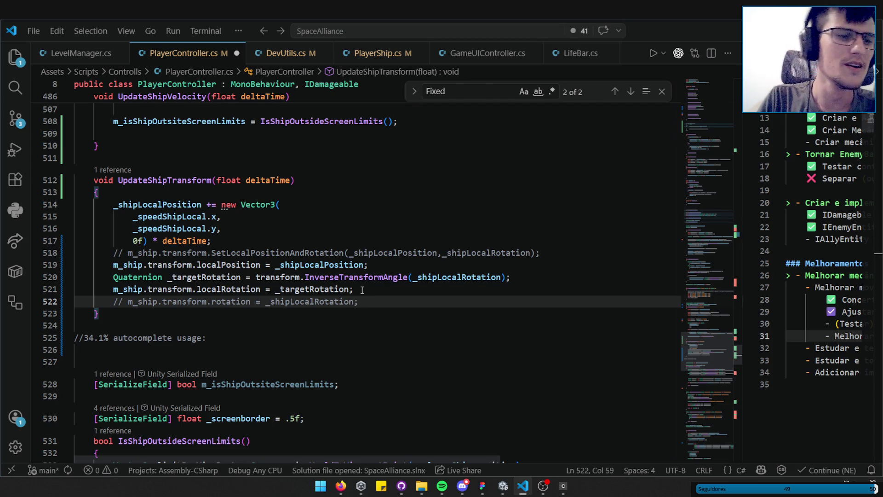
left_click(362, 289)
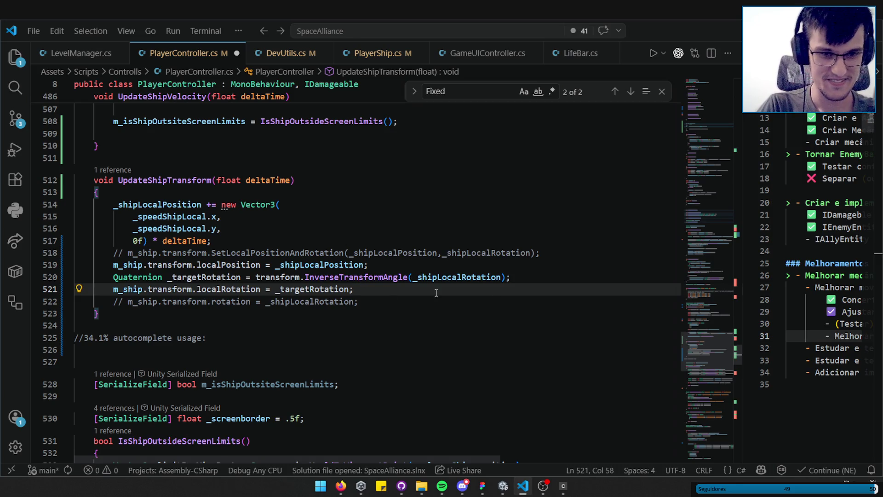
left_click(534, 281)
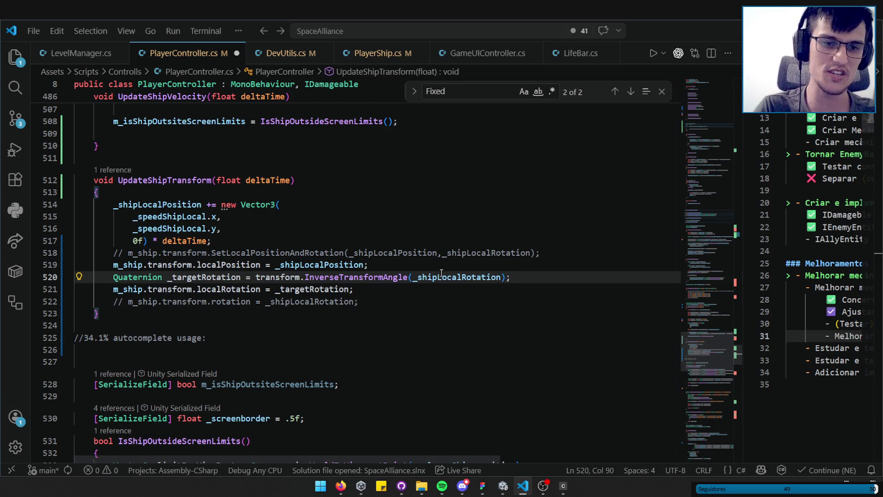
left_click(384, 289)
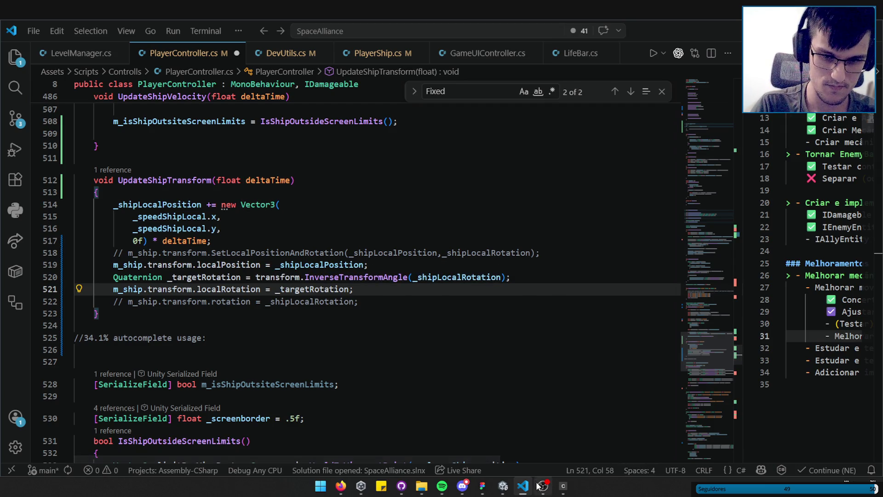
left_click(522, 480)
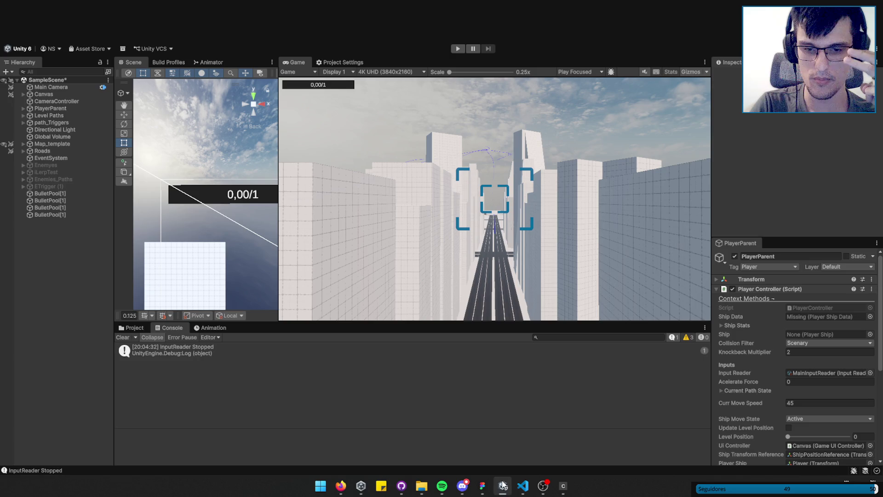
- Run a brief Play test of the ship in Unity, stop it, and return to PlayerController.cs
left_click(521, 491)
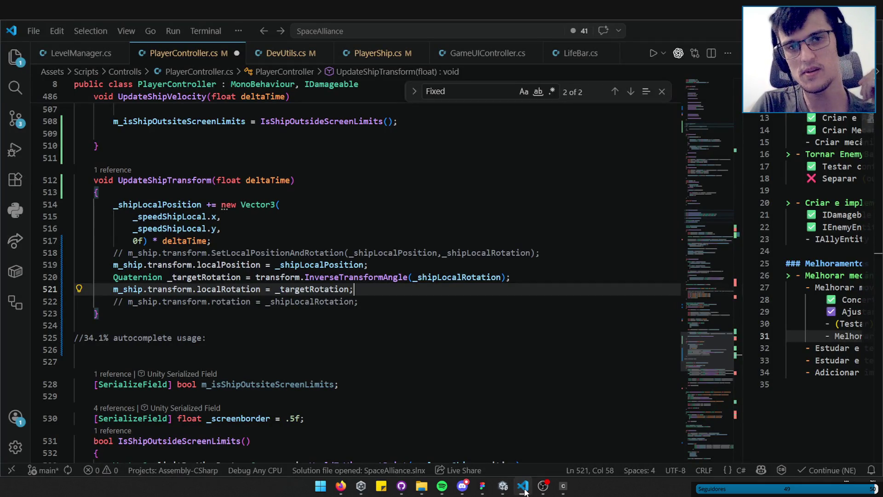
left_click(525, 492)
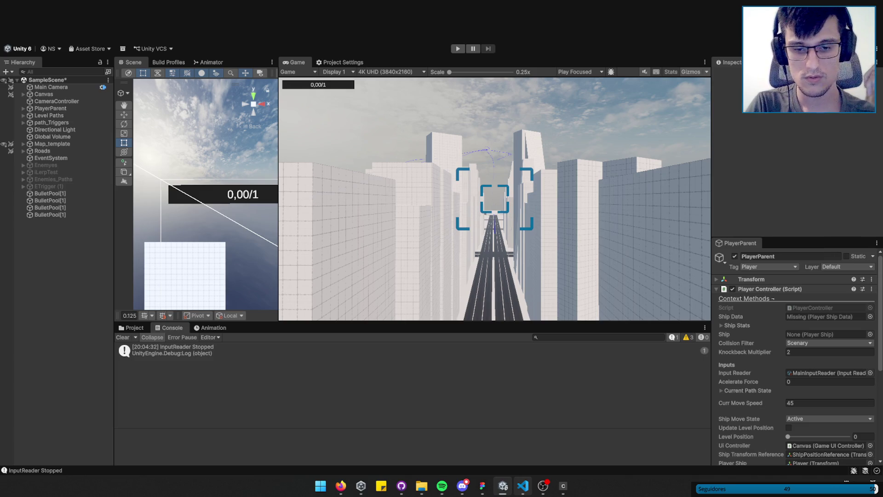
left_click(522, 488)
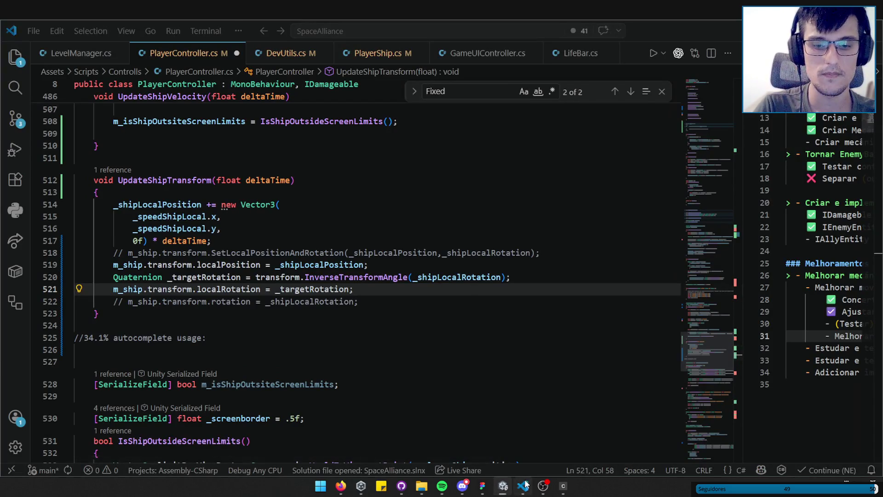
left_click(502, 487)
key("ctrl+p")
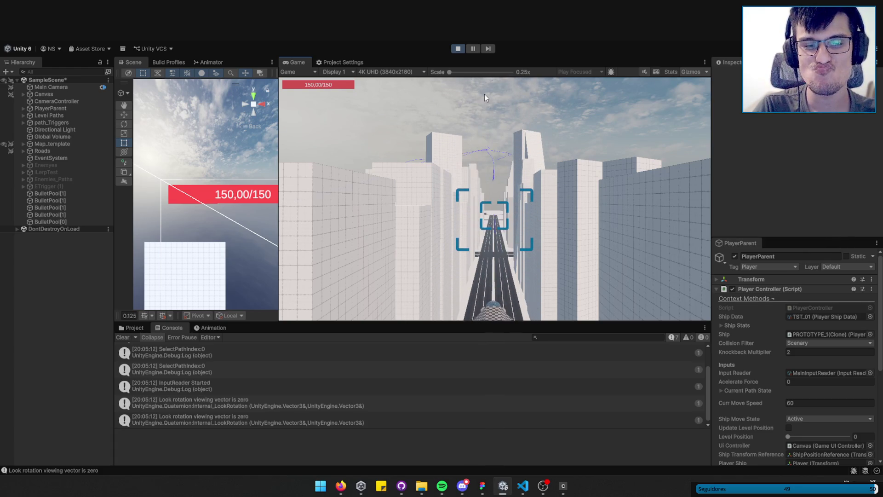
left_click(458, 49)
left_click(523, 479)
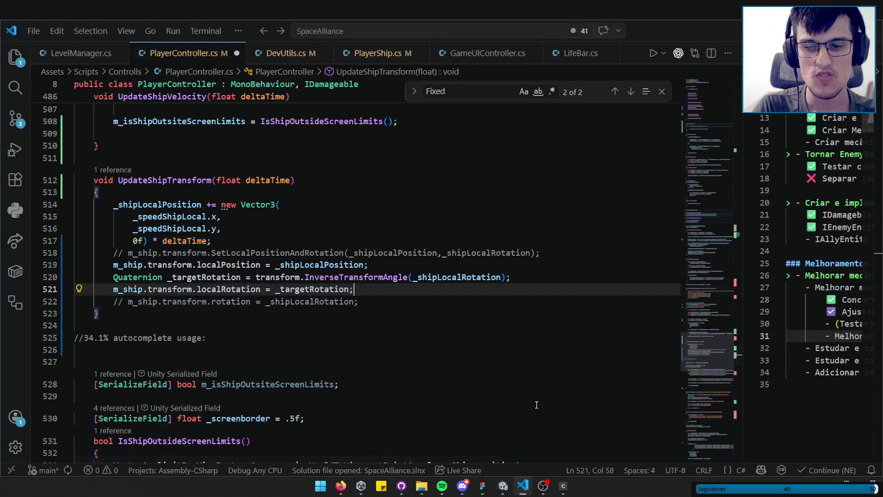
- Uncomment the m_ship.transform.rotation = _shipLocalRotation line, toggle the _targetRotation line's comment, then return to Unity
left_click(361, 362)
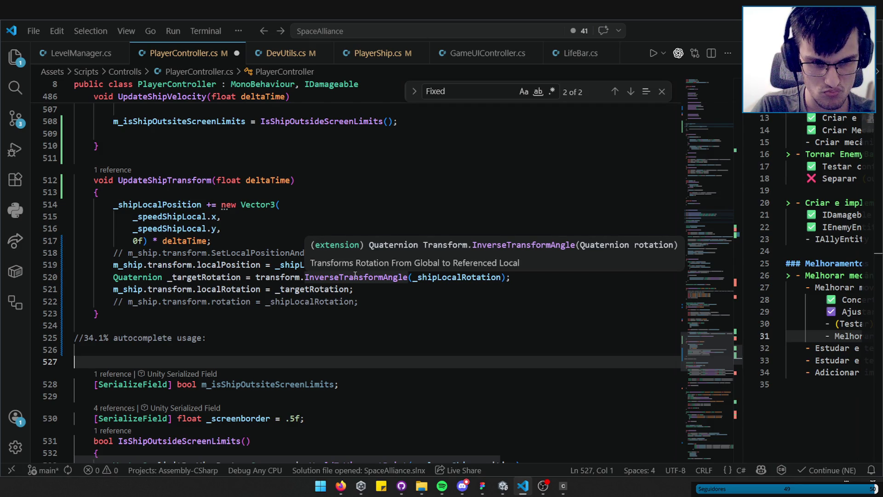
left_click(357, 302)
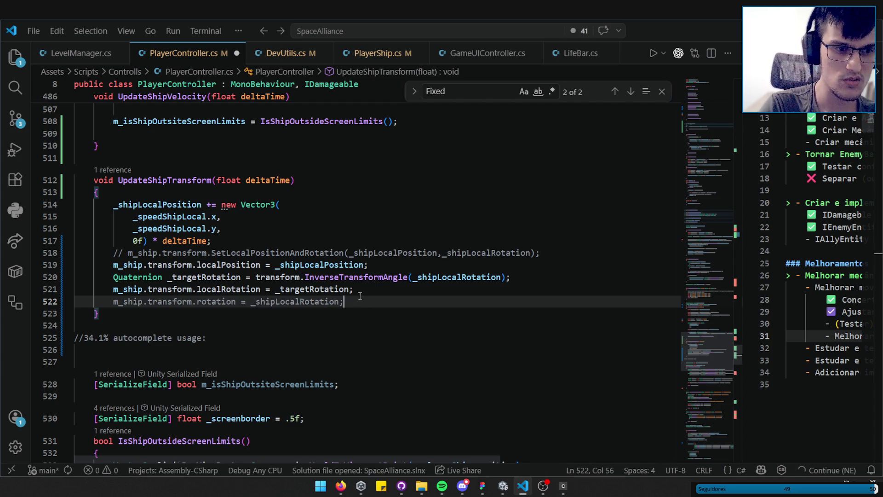
key("ctrl+slash")
left_click(375, 277)
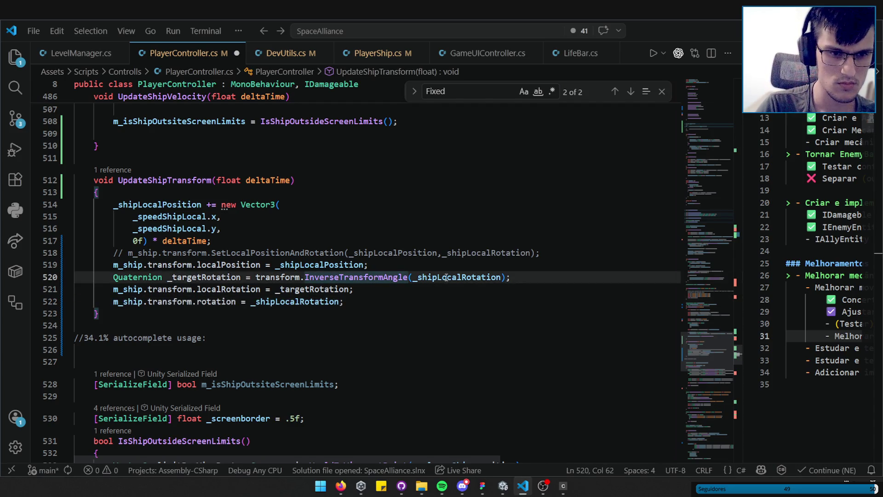
key("ctrl+slash")
key("ctrl+slash")
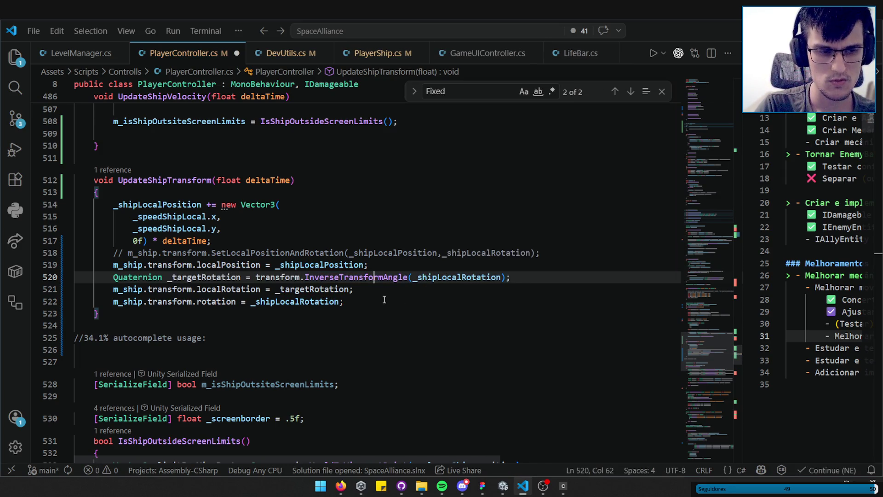
left_click(520, 491)
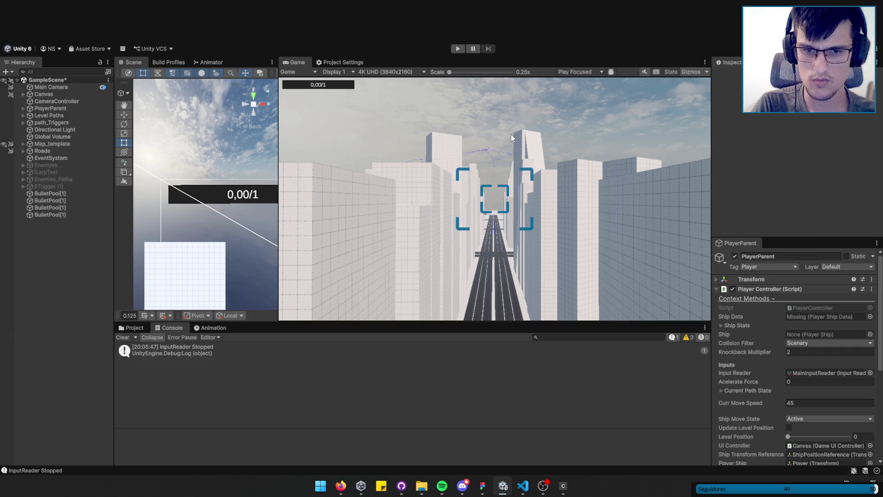
- Switch to the Unity editor and start a Play mode test run
left_click(523, 486)
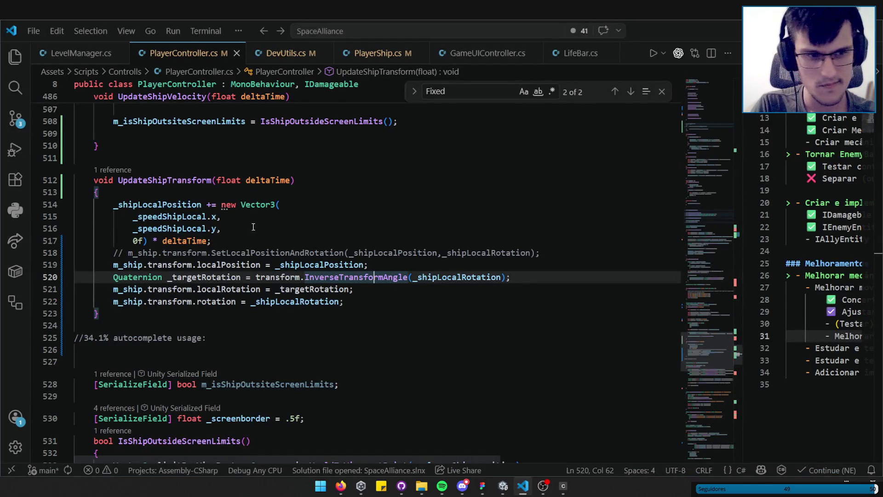
left_click(503, 486)
left_click(455, 49)
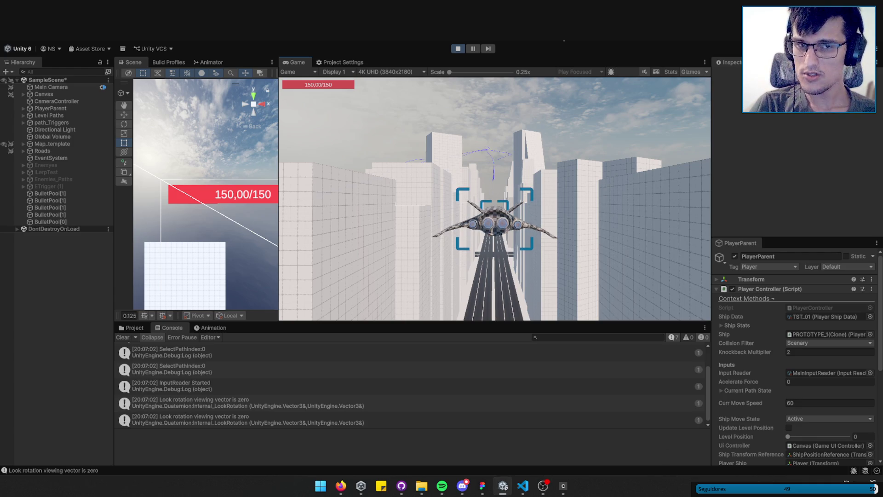
- Steer the ship with W, S, D, A and D, then stop Play mode and return to PlayerController.cs
key("w")
key("s")
key("d")
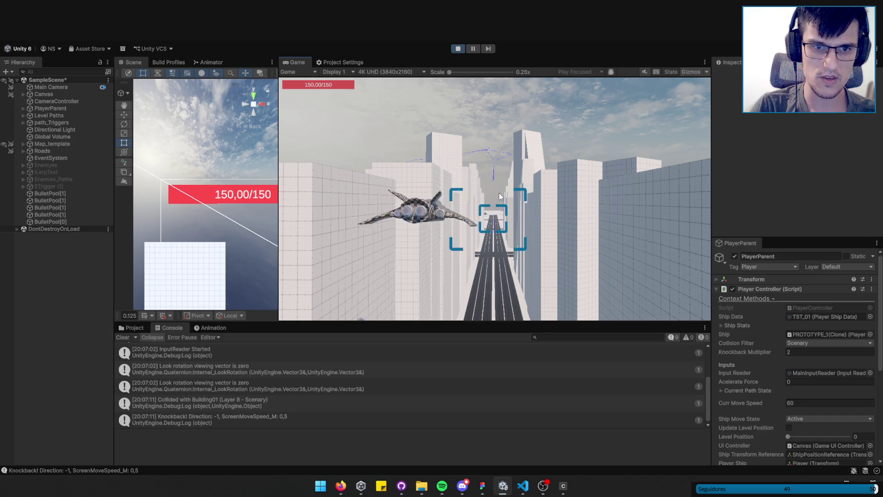
key("a")
key("d")
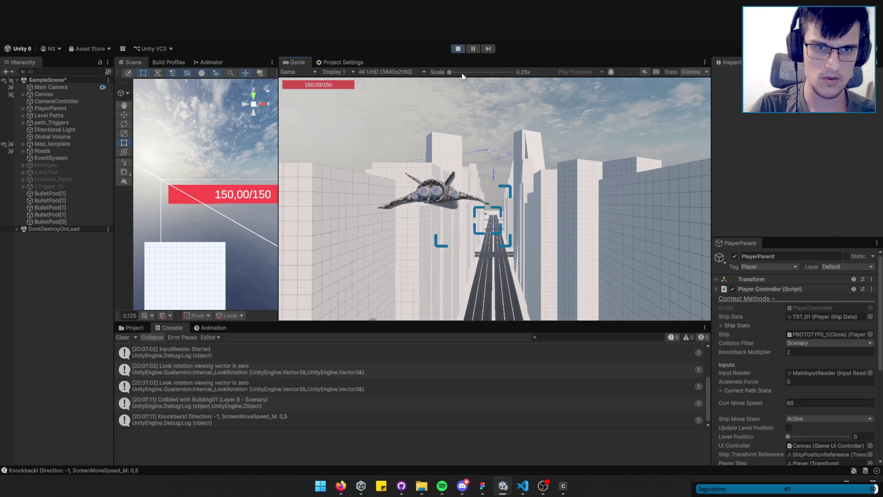
key("ctrl+p")
left_click(531, 489)
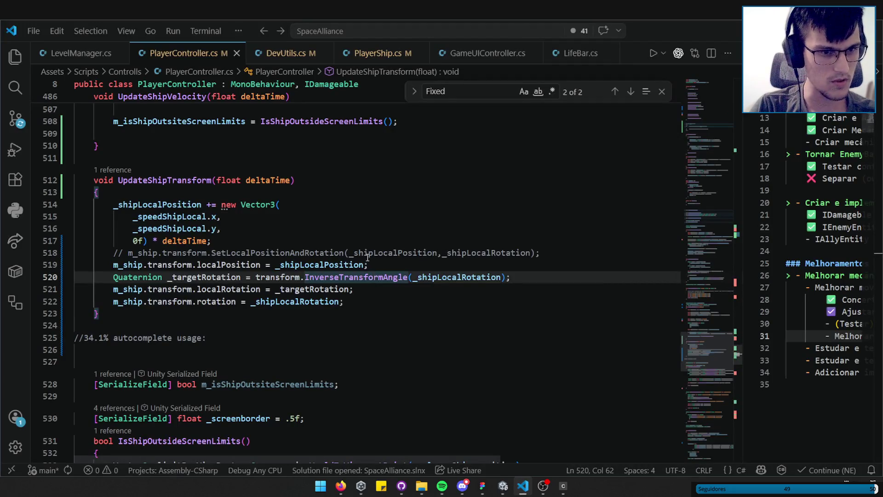
- Comment out the _targetRotation calculation and localRotation assignment on lines 520–521, save, and go to Unity
left_click(538, 280)
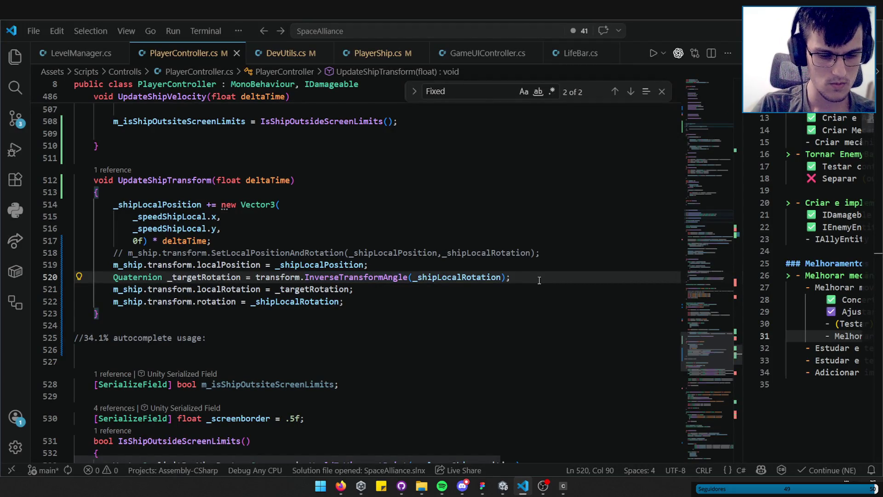
key("ctrl+slash")
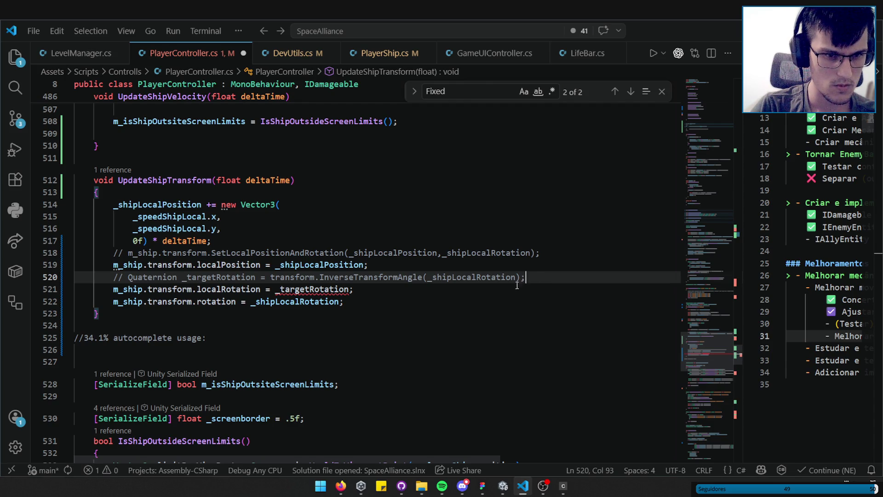
key("ctrl+z")
left_click(354, 290)
key("ctrl+slash")
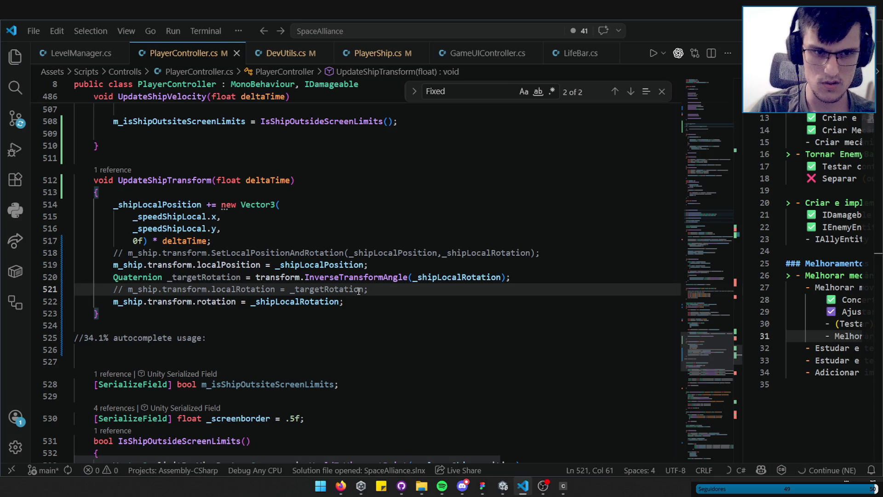
left_click(368, 280)
key("ctrl+slash")
key("ctrl+s")
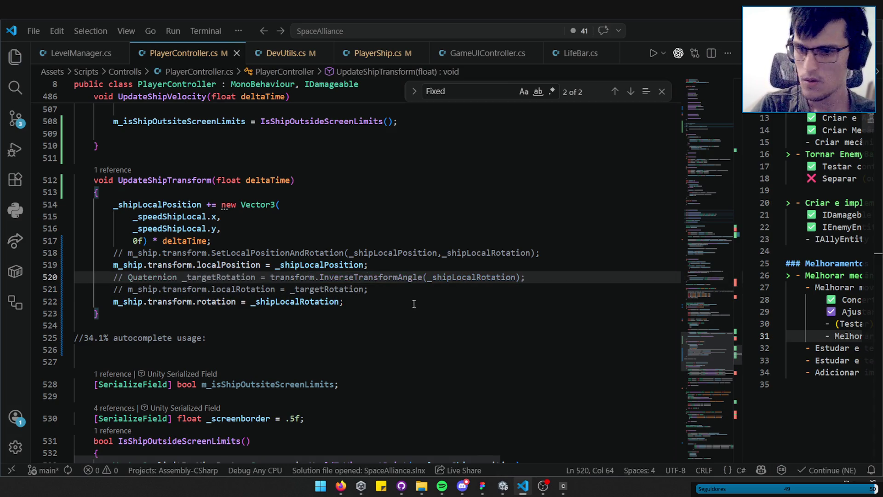
left_click(542, 487)
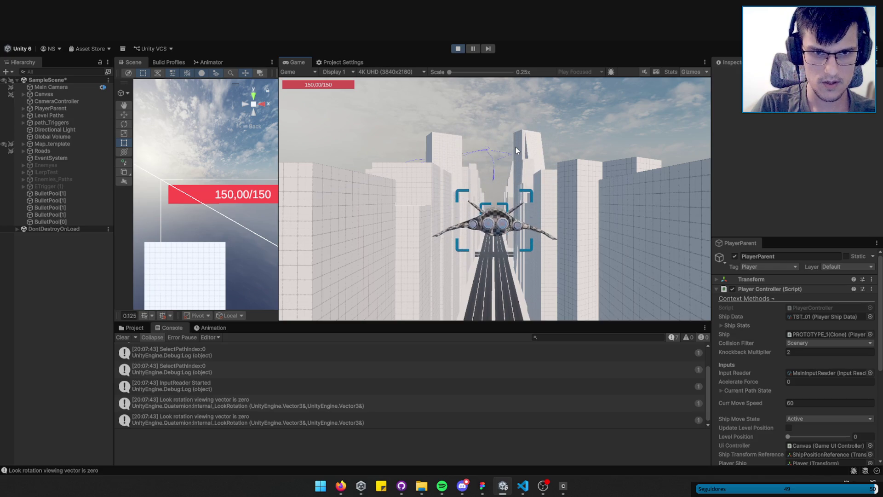
- Stop the Unity play run and Alt+Tab back to PlayerController.cs
left_click(453, 50)
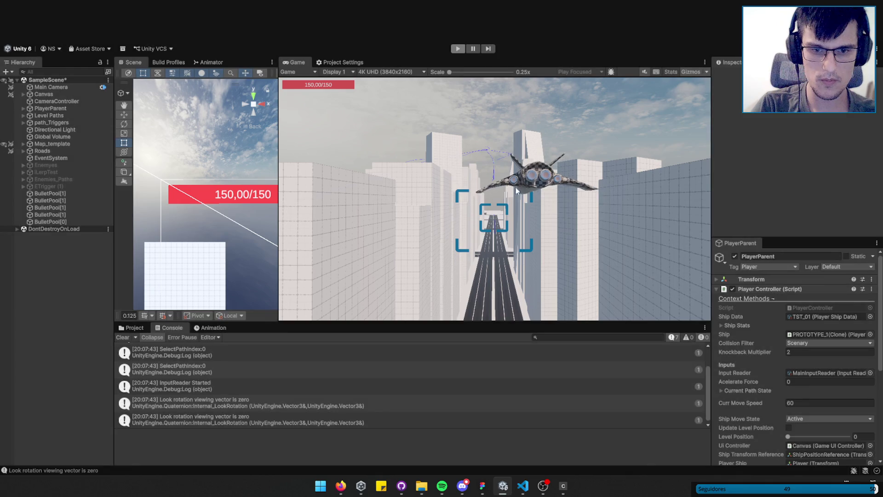
key("alt+Tab")
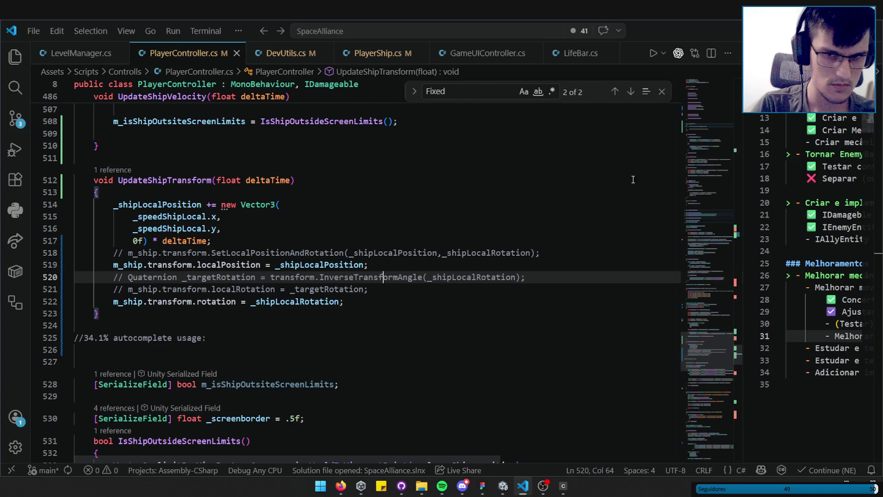
- Reorder Update so UpdateShipTransform(Time.deltaTime) runs before UpdatePlayerLean(), then bring Unity up
double_click(187, 180)
key("ctrl+f")
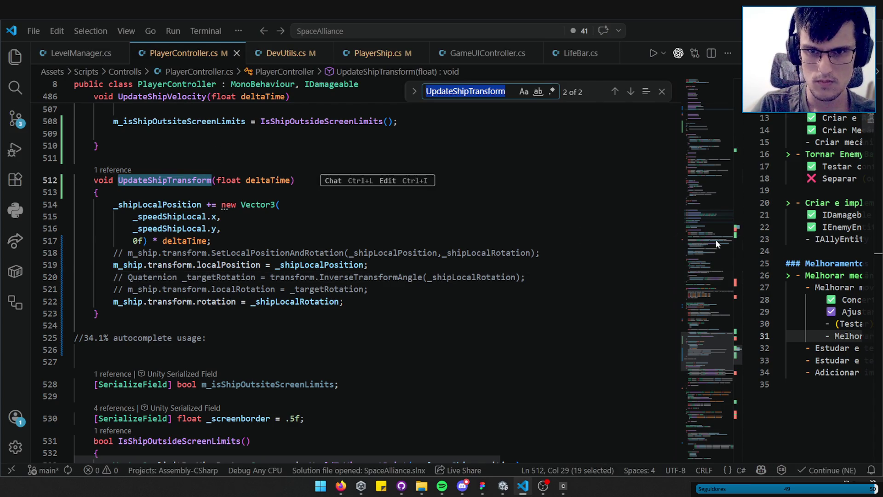
left_click_drag(722, 299, 719, 233)
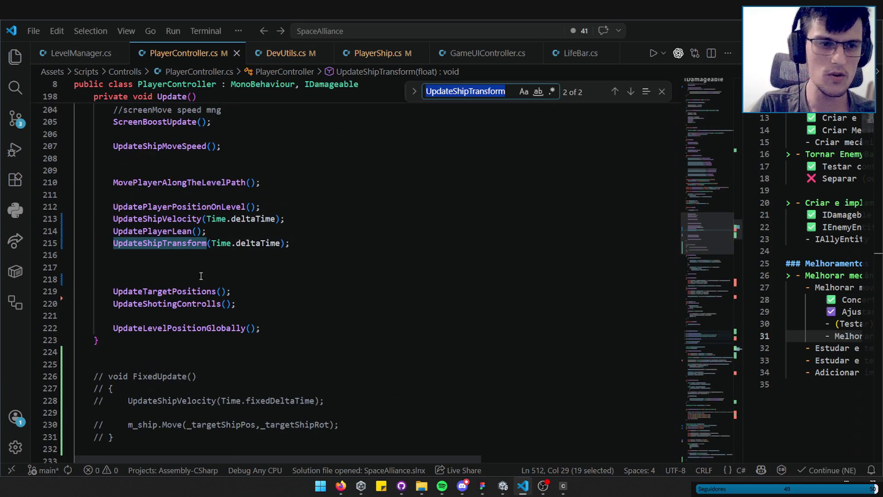
left_click(256, 230)
key("alt+Down")
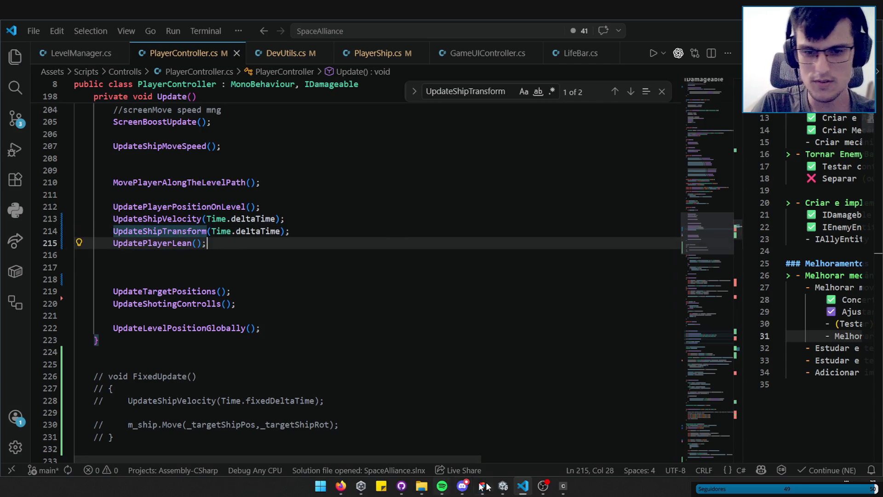
left_click(523, 487)
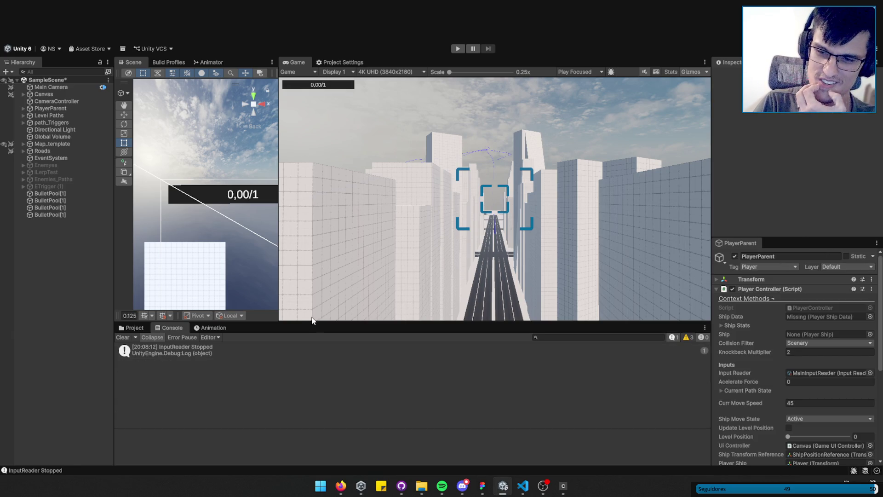
- Make the Game view slightly taller, clear the Console, start a new Play run, then return to the script
mouse_move(313, 321)
left_mouse_down()
mouse_move(320, 357)
mouse_move(321, 331)
mouse_move(320, 346)
mouse_move(353, 345)
left_mouse_up()
left_click(122, 364)
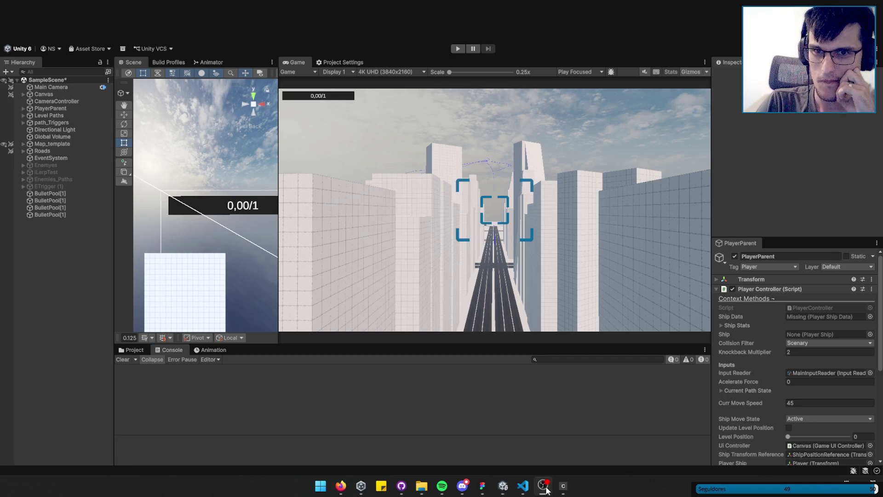
left_click(458, 49)
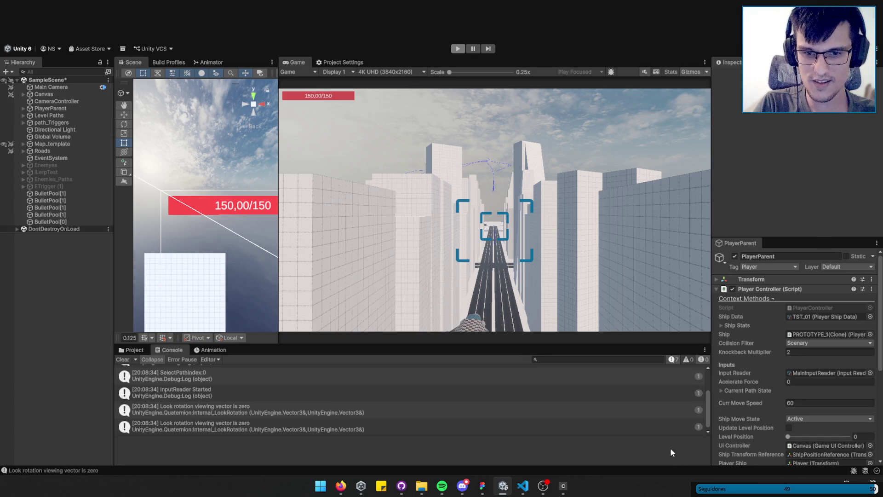
left_click(527, 491)
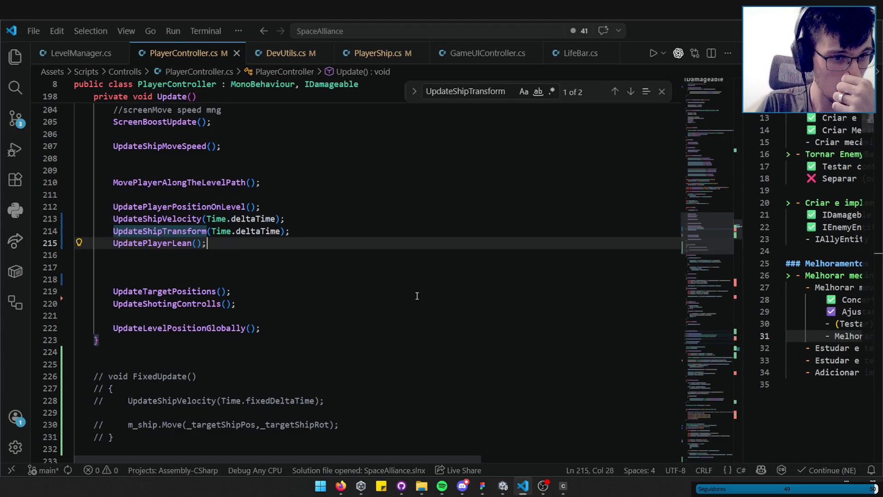
- In UpdateShipTransform, replace m_ship.transform with m_playerShip on lines 519 and 522
left_click(163, 231)
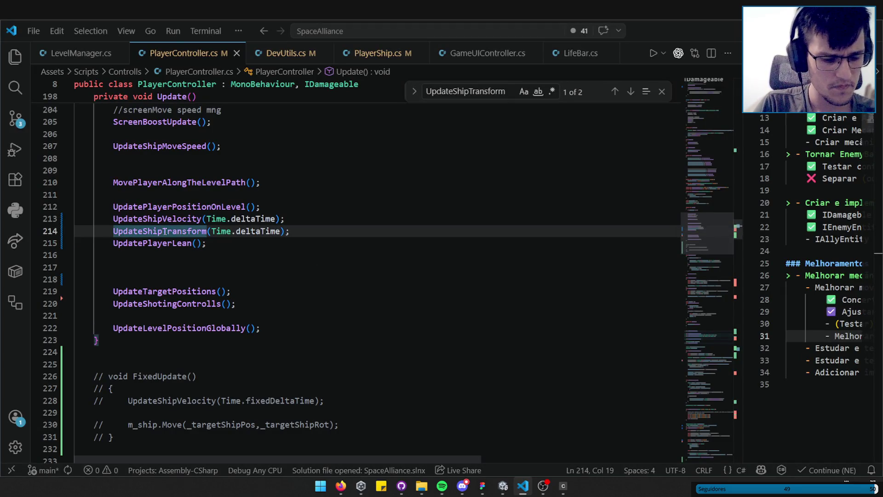
left_click(163, 231, "ctrl")
scroll(169, 232, "down", 2)
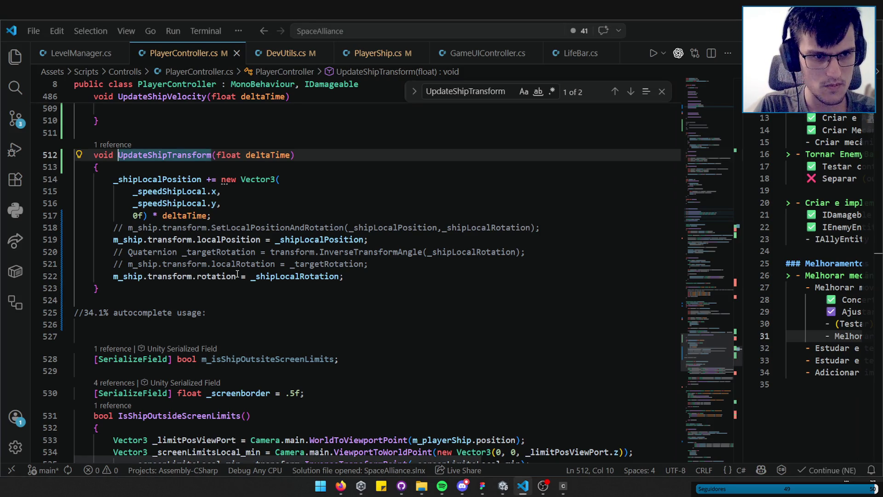
left_click_drag(113, 240, 192, 239)
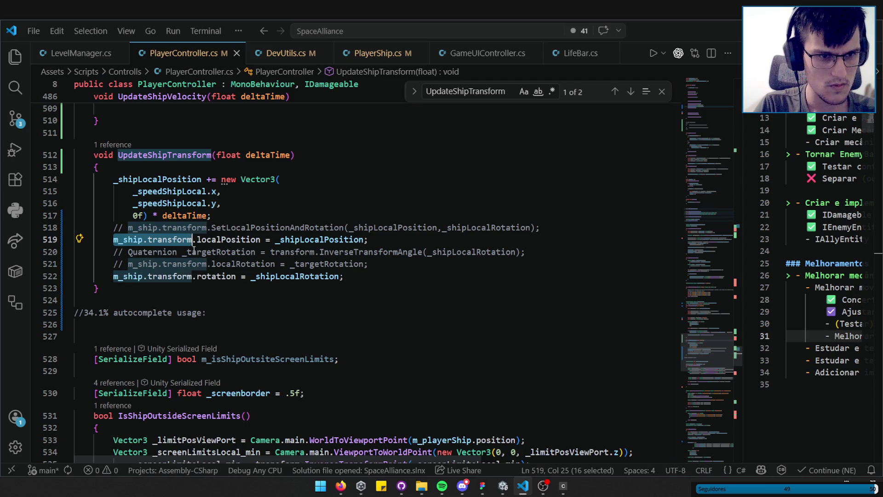
left_click_drag(192, 276, 114, 276)
type("m_playerShip")
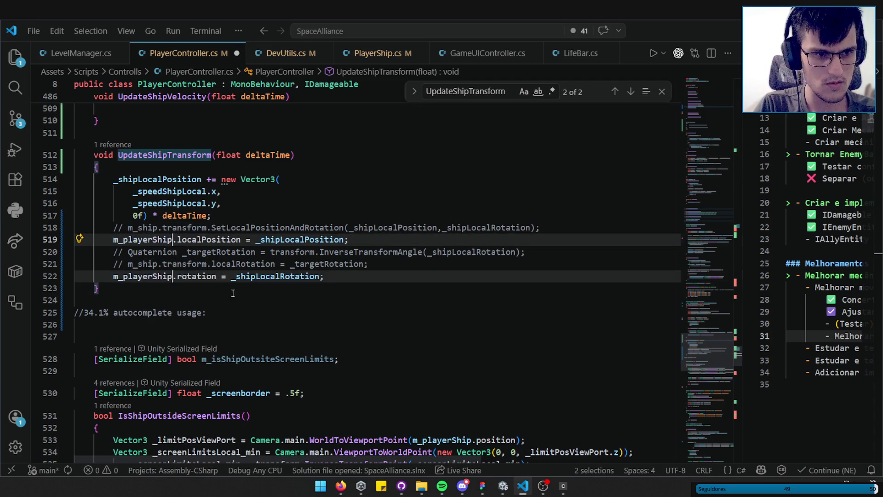
left_click(336, 271)
- Comment out the rotation line 522, uncomment the _targetRotation lines 520–521, and save PlayerController.cs
key("ctrl+k")
key("ctrl+k")
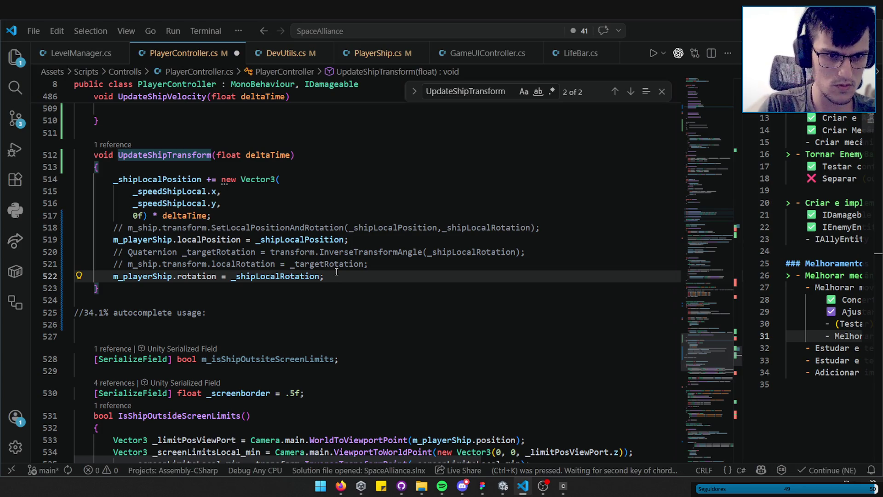
key("ctrl+k")
key("ctrl+c")
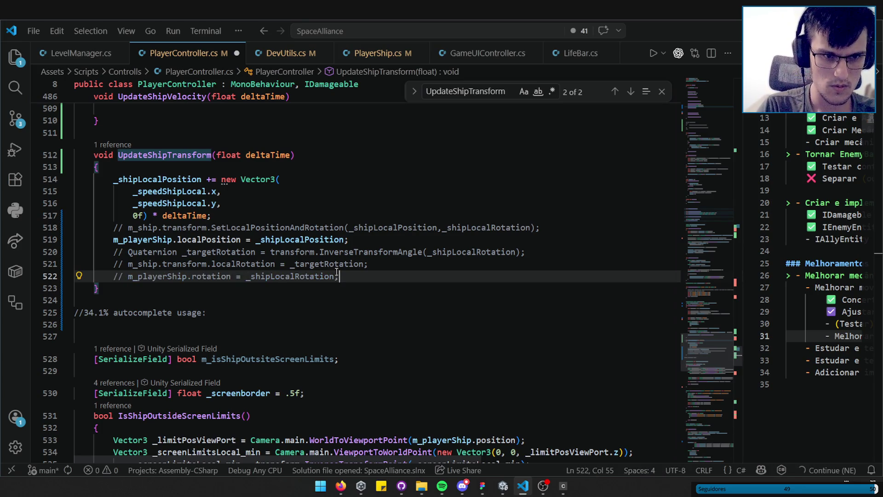
key("Up")
key("shift+Up")
key("ctrl+k")
key("ctrl+u")
key("ctrl+s")
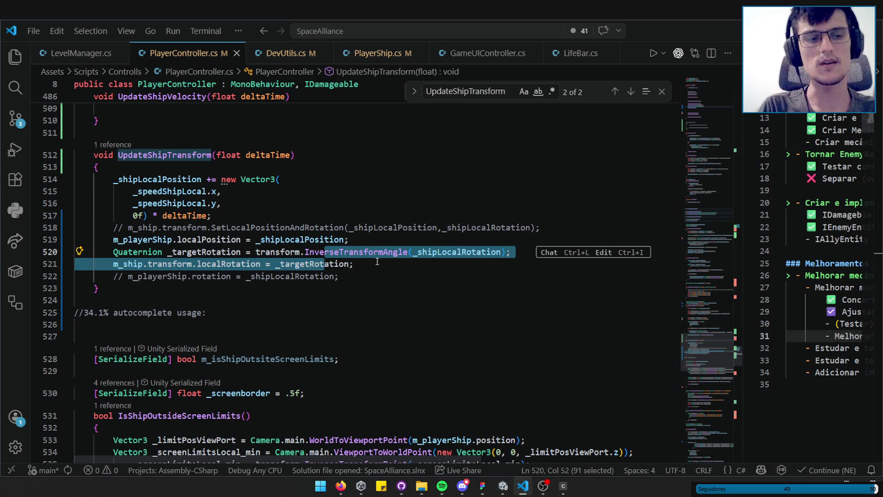
- Select the _targetRotation lines 520–521 in UpdateShipTransform
left_click(396, 267)
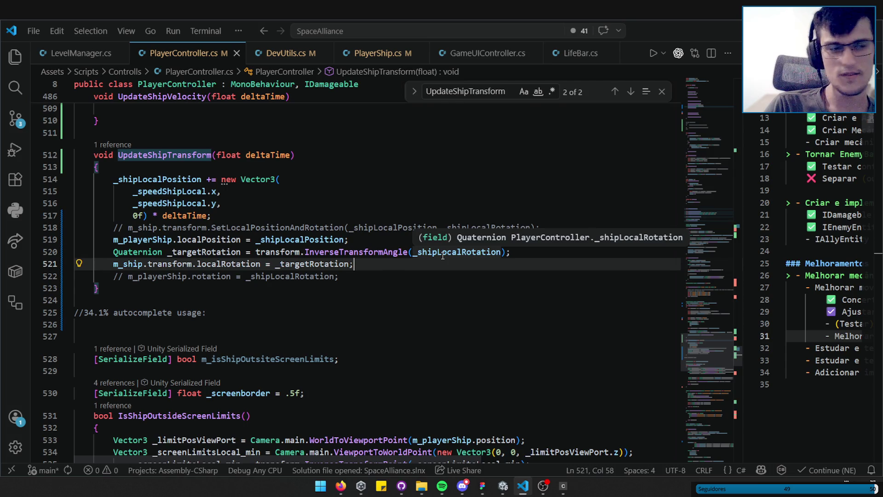
left_click(414, 252)
left_click(396, 264)
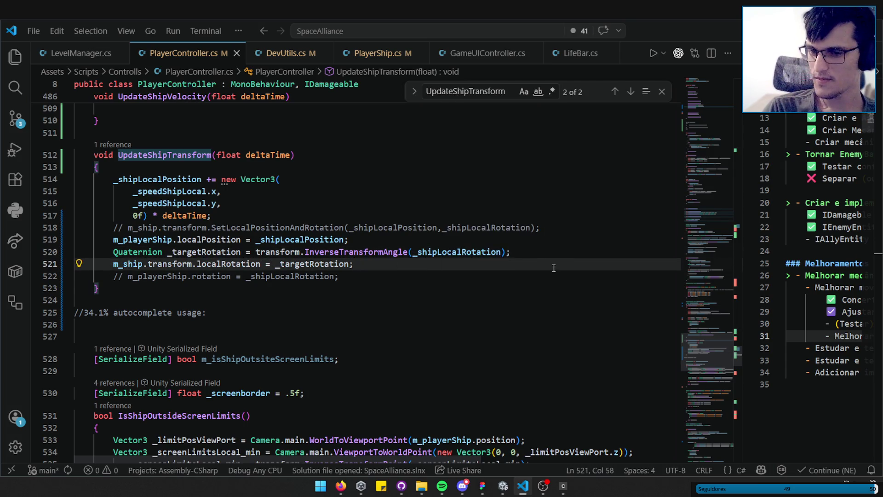
left_click_drag(562, 265, 113, 252)
- Switch away from Visual Studio Code via the taskbar and return to it
left_click(544, 486)
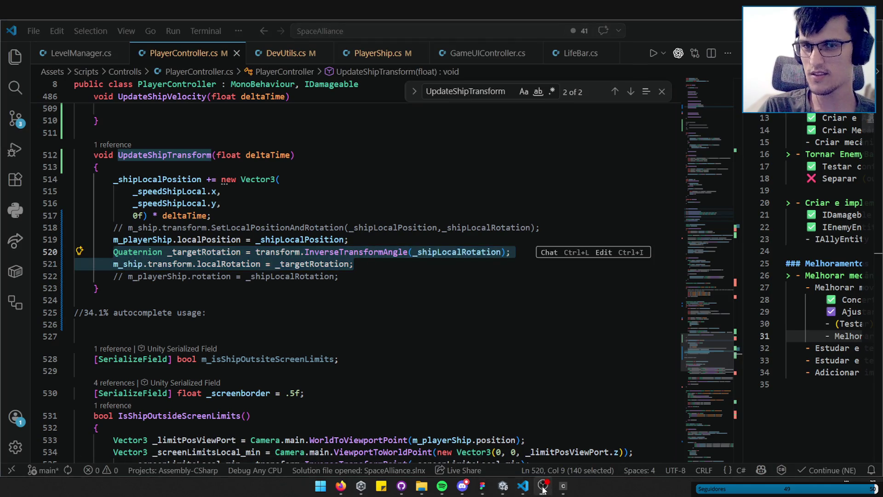
left_click(543, 486)
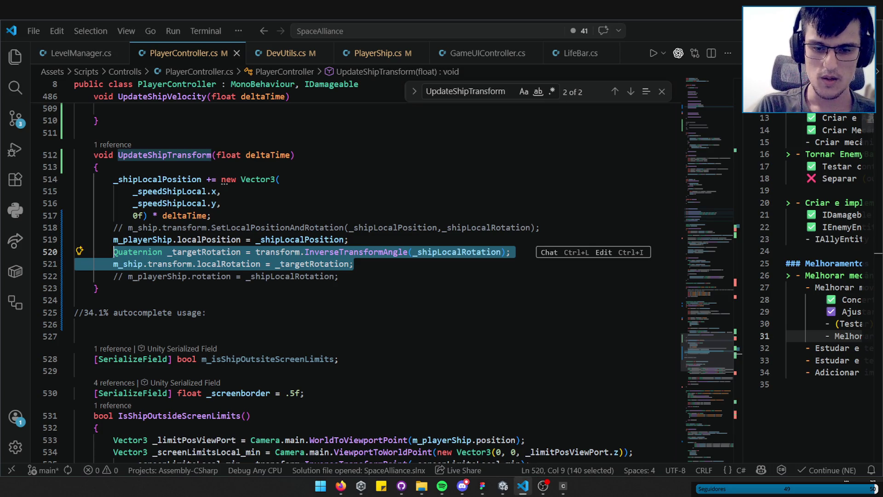
left_click(538, 493)
left_click(538, 493)
left_click(538, 493)
left_click(538, 493)
left_click(538, 493)
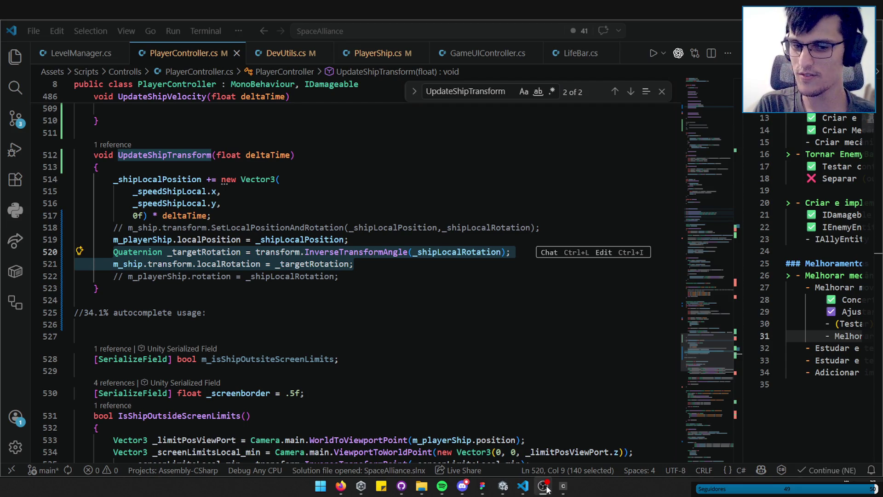
left_click(523, 485)
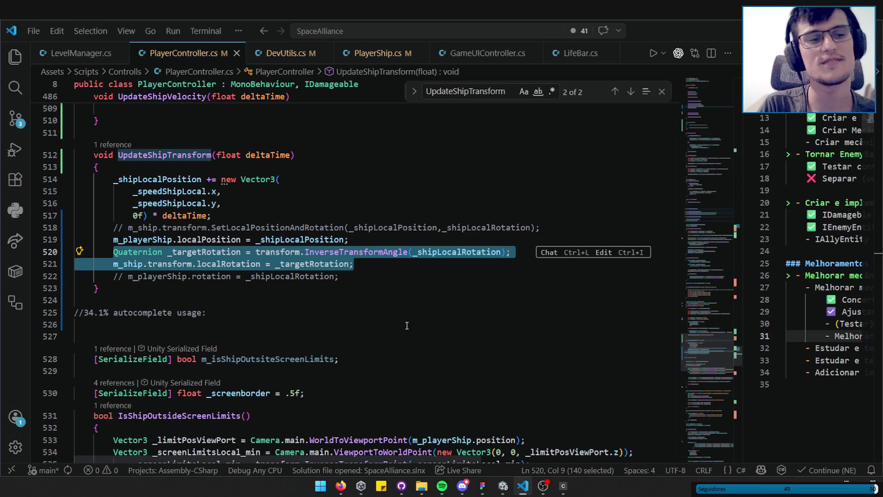
- Reselect lines 519–521 from column 1, with the Docker containers panel opening
left_click(382, 263)
mouse_move(382, 263)
left_mouse_down()
mouse_move(108, 263)
mouse_move(112, 251)
left_mouse_up()
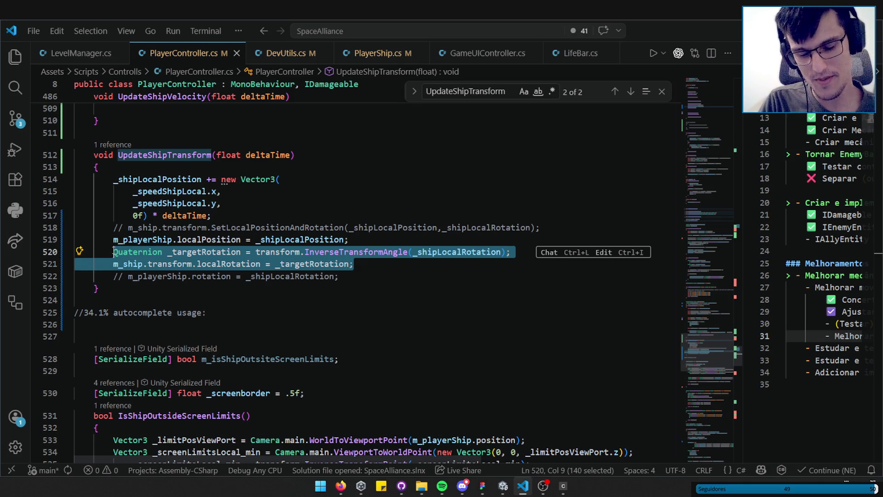
left_click_drag(361, 263, 75, 251)
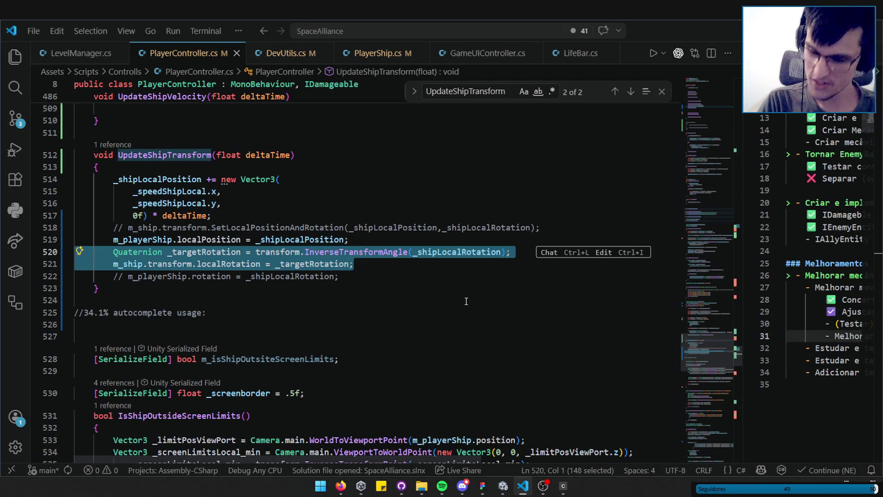
left_click_drag(368, 265, 76, 236)
left_click(15, 271)
left_click(470, 264)
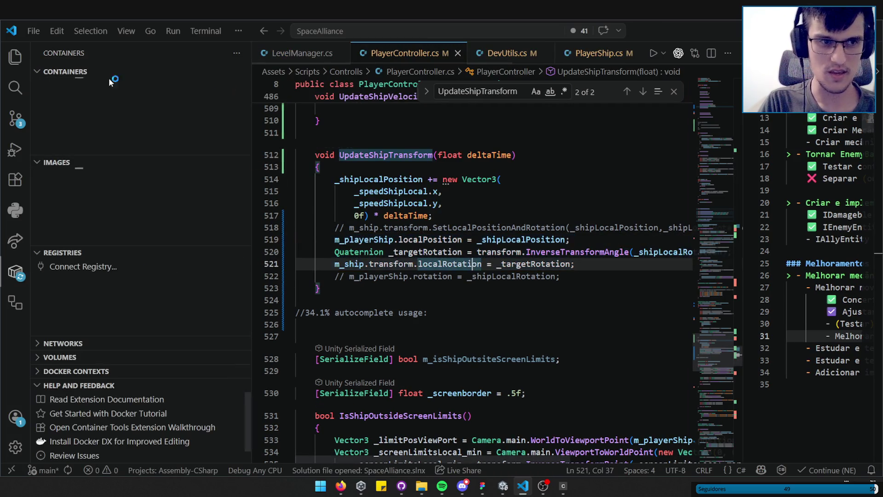
- Hide the side bar with Ctrl+Shift+E and Ctrl+B, closing the Docker containers view
key("ctrl+shift+e")
key("ctrl+b")
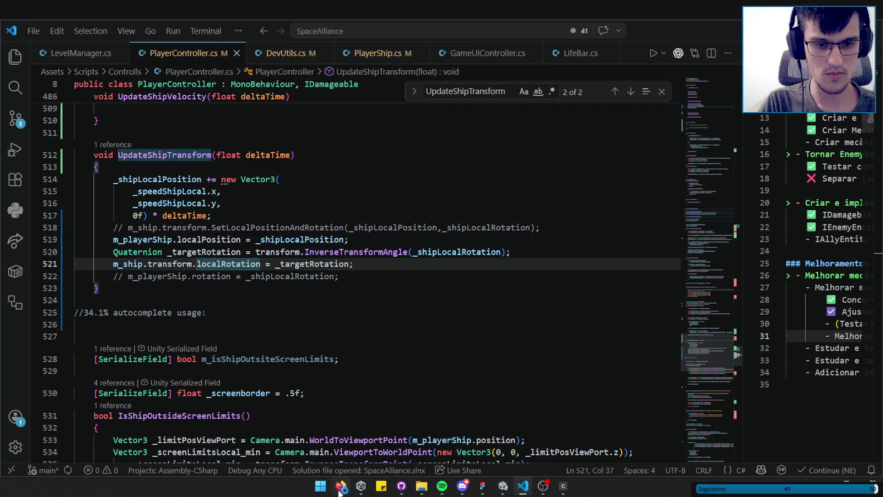
left_click(340, 485)
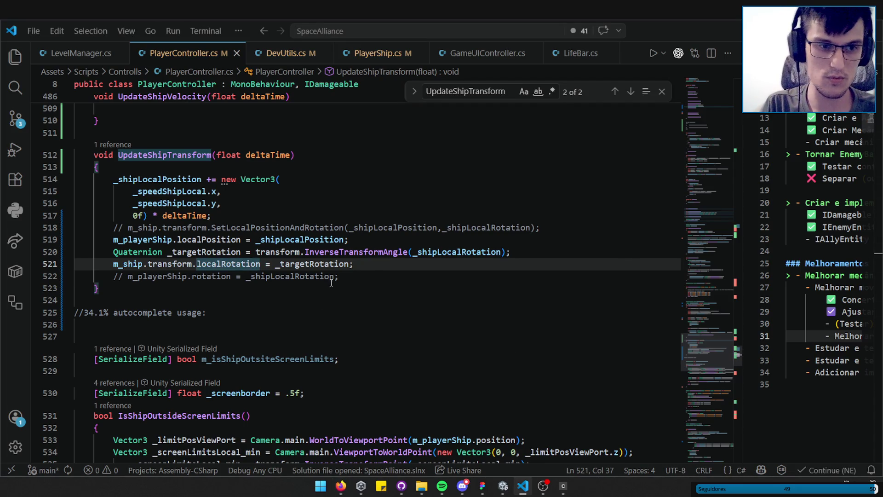
- Review UpdateShipTransform around lines 521–523, then switch to the Unity editor
left_click(372, 268)
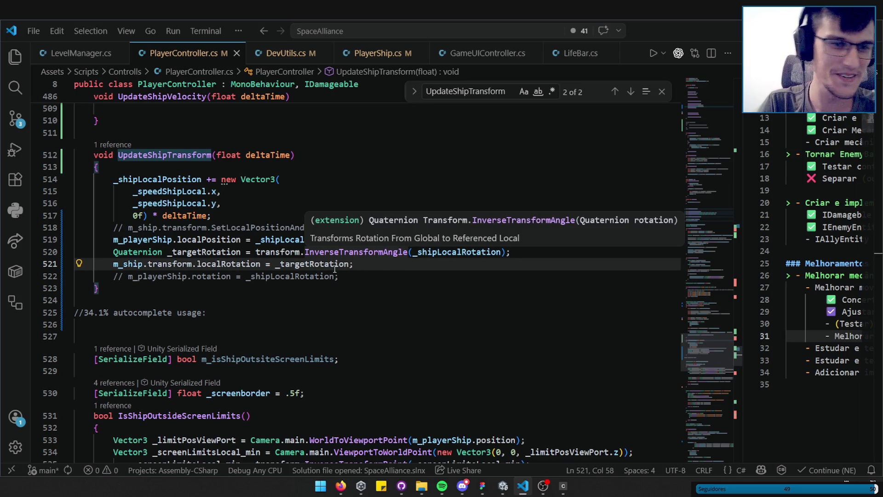
left_click(396, 285)
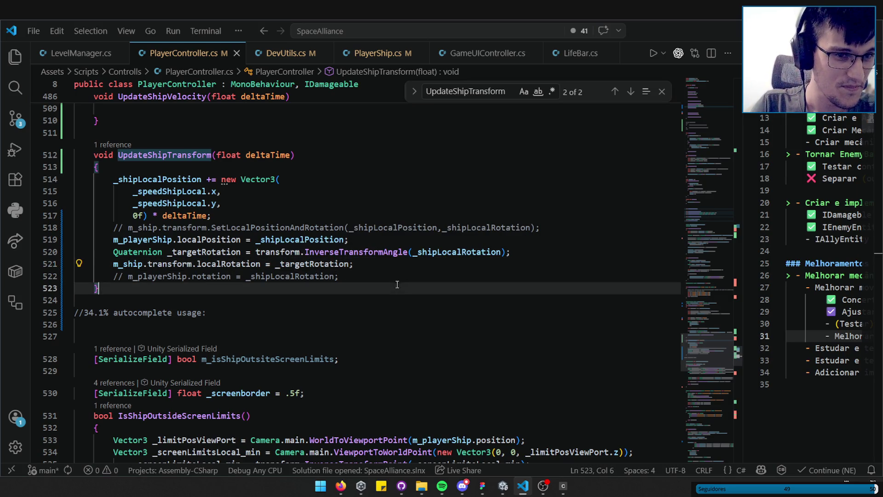
left_click(503, 486)
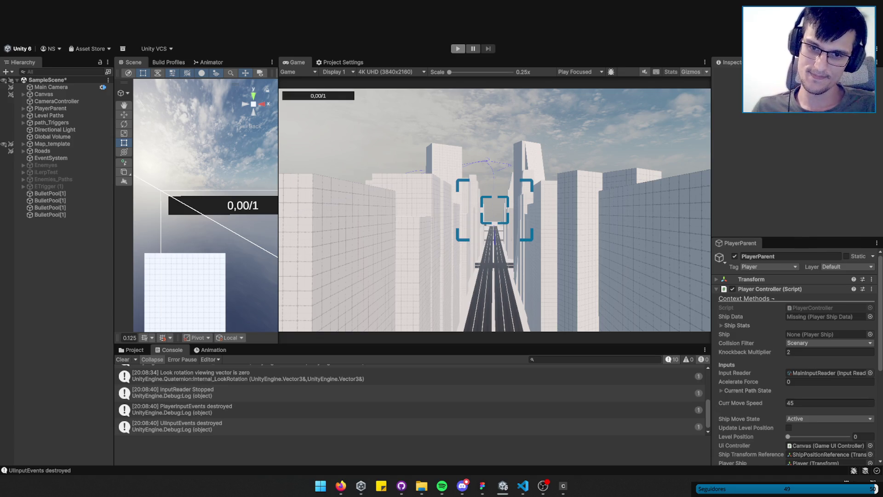
- Attempt Play mode, refocus Unity, and slightly enlarge the Scene and Game views
left_click(457, 49)
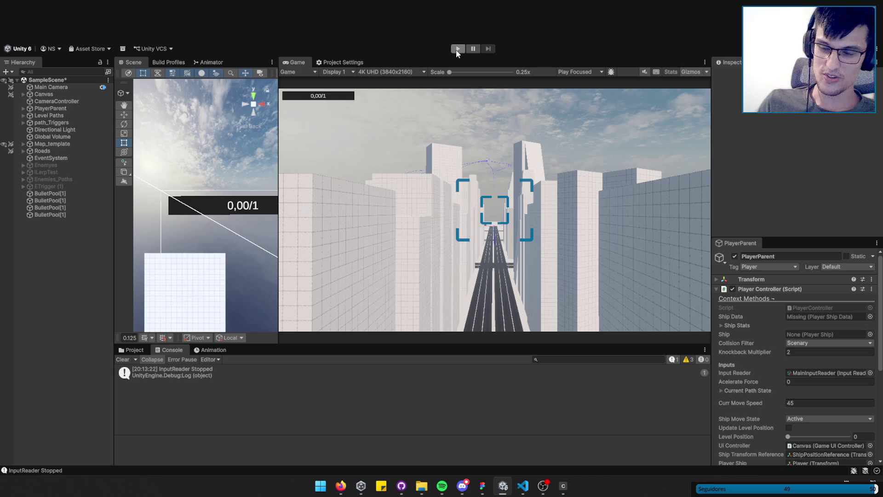
left_click(546, 487)
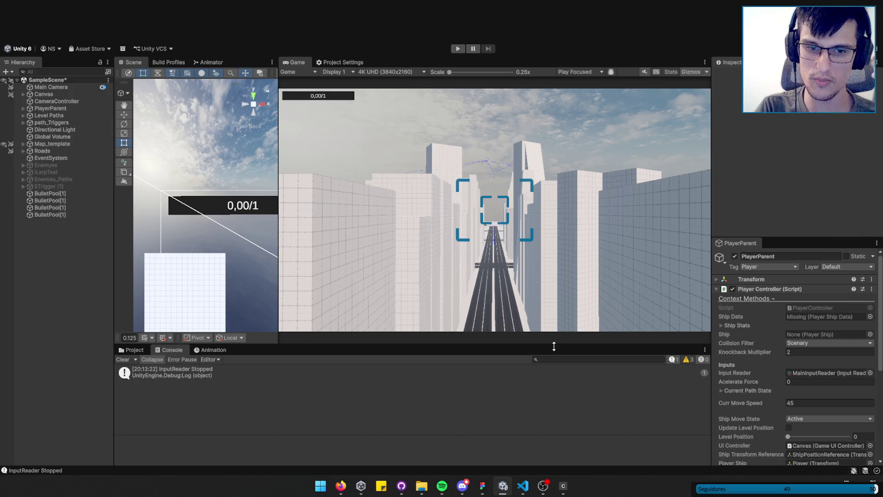
left_click_drag(554, 346, 555, 349)
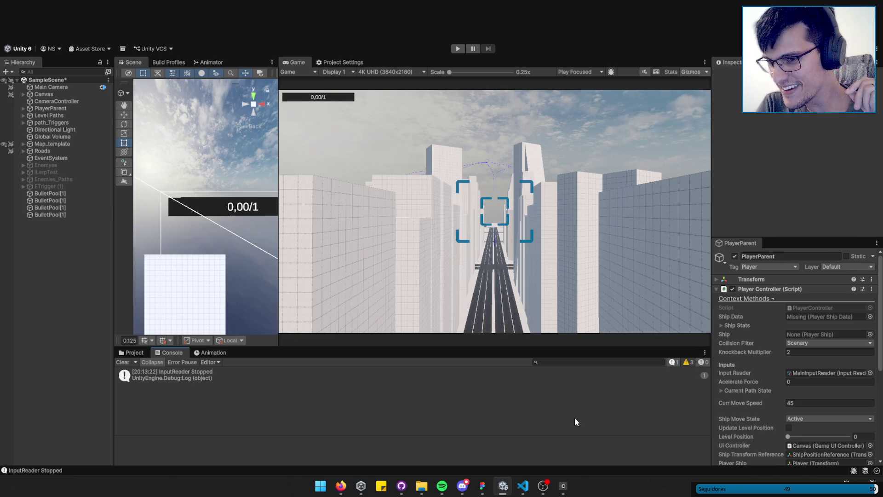
- Start Play mode and steer the ship right and up over the buildings with D and W
left_click(458, 49)
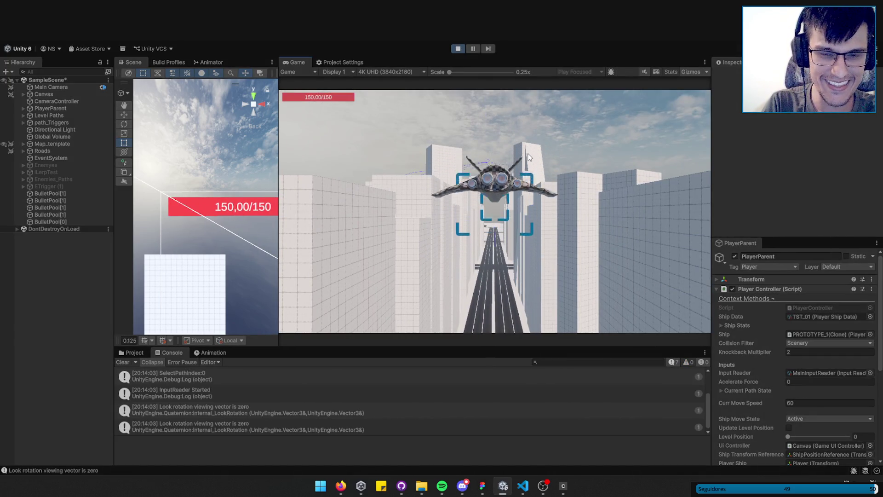
key("d")
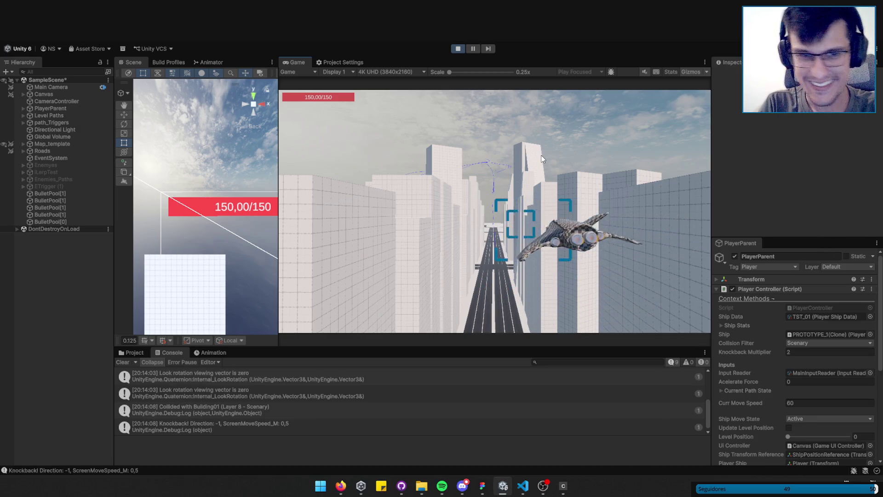
key("w")
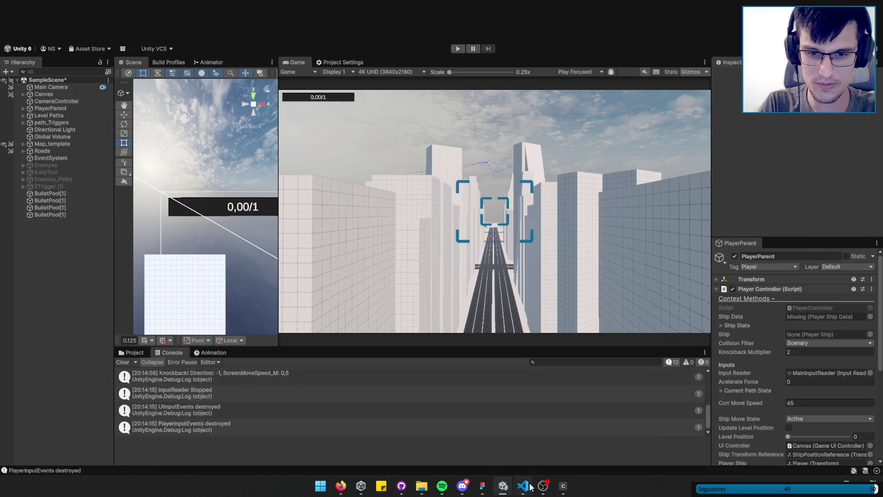
left_click(523, 486)
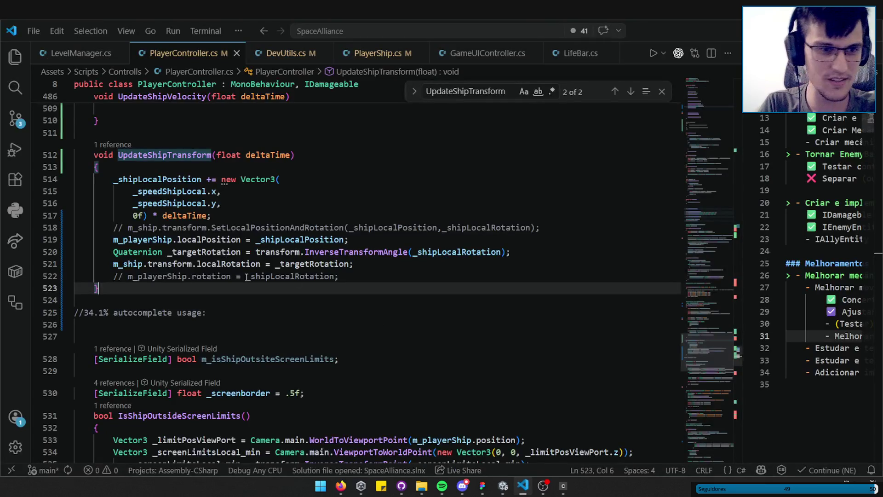
- Paste m_playerShip over m_ship.transform on line 521 so it sets m_playerShip.localRotation, then return to Unity
left_click(369, 277)
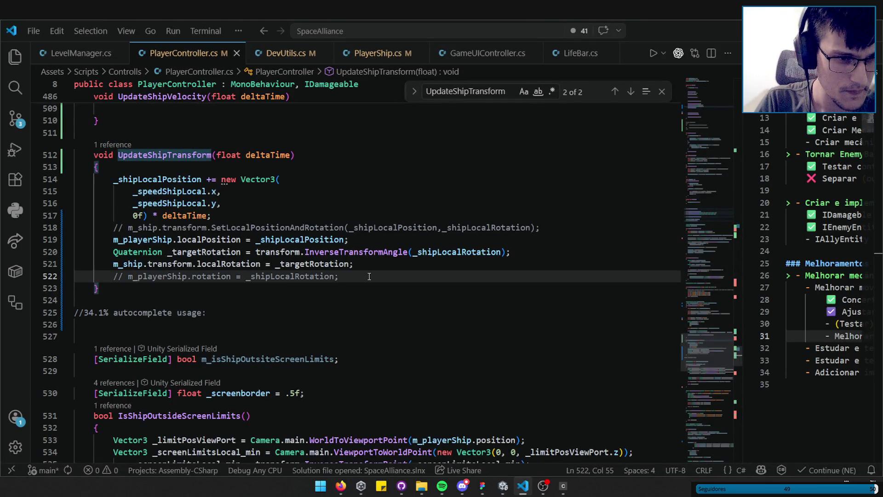
double_click(146, 239)
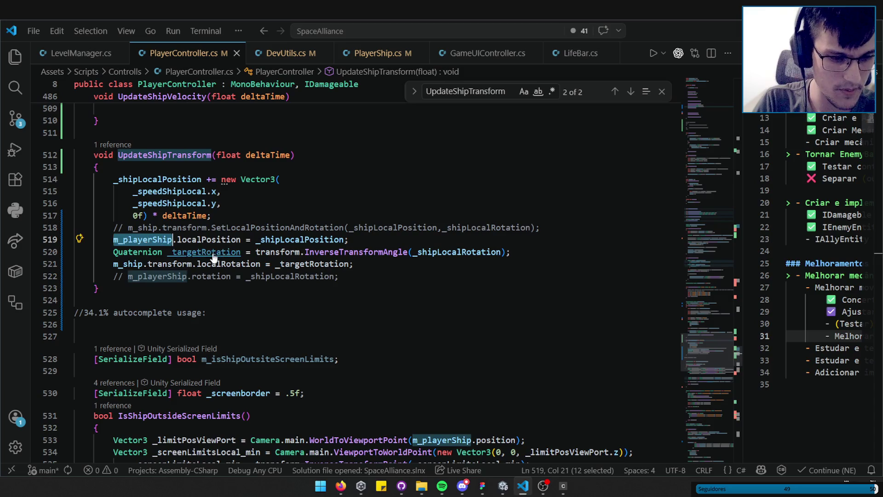
key("ctrl+c")
left_click_drag(113, 264, 198, 264)
key("ctrl+v")
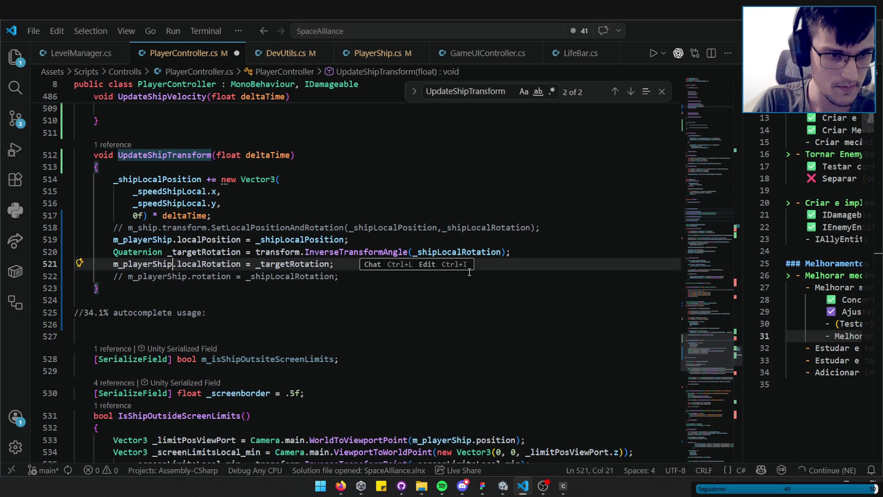
left_click(416, 279)
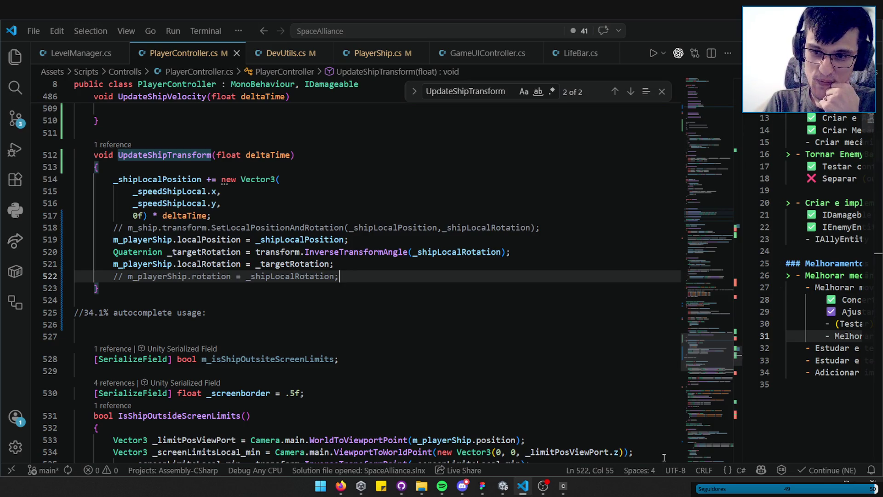
left_click(506, 484)
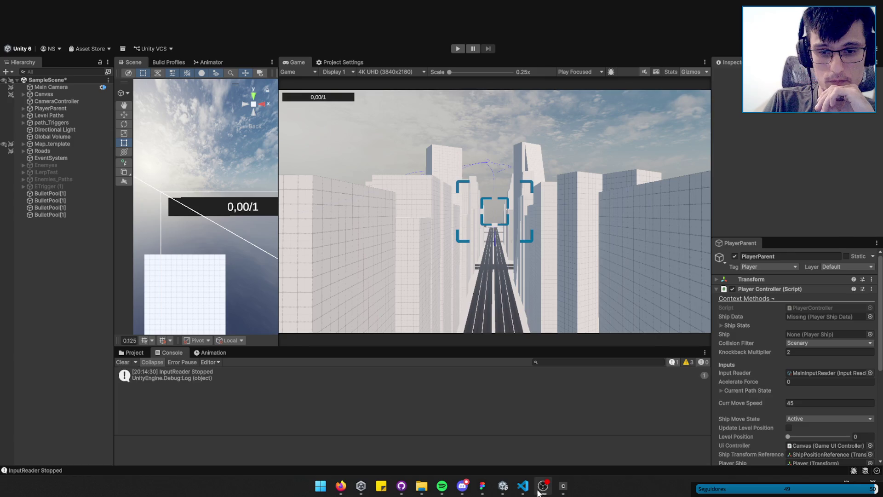
- Enlarge Unity's console area, then bring back VS Code with the Codex assistant panel open
left_click_drag(620, 345, 620, 322)
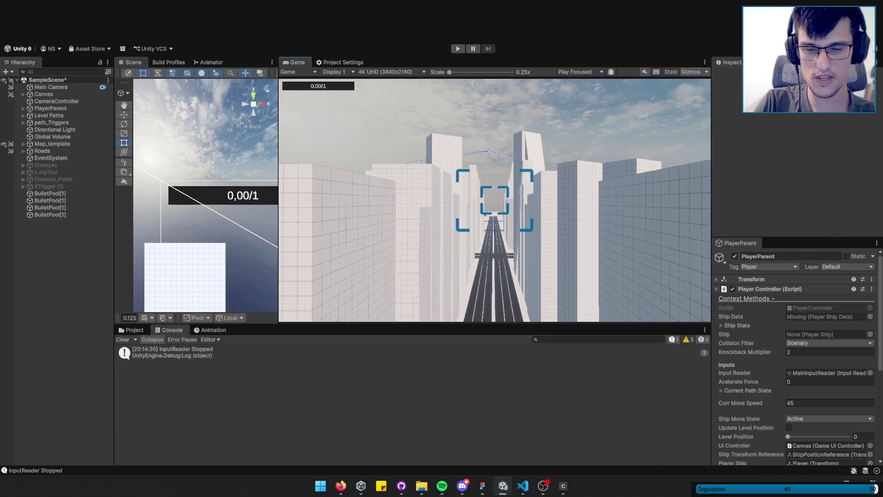
left_click(523, 486)
left_click(678, 53)
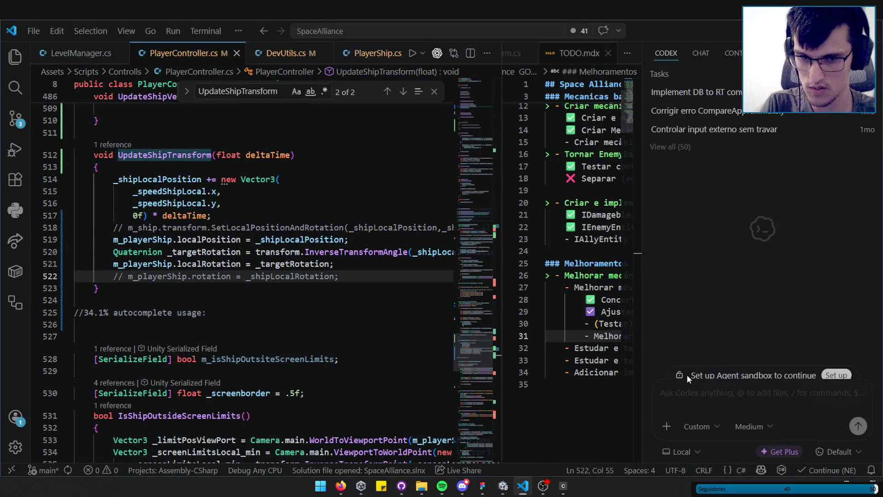
- Hide the Codex assistant side bar with Ctrl+Alt+B, leaving PlayerController.cs beside TODO.mdx
left_click_drag(686, 375, 849, 375)
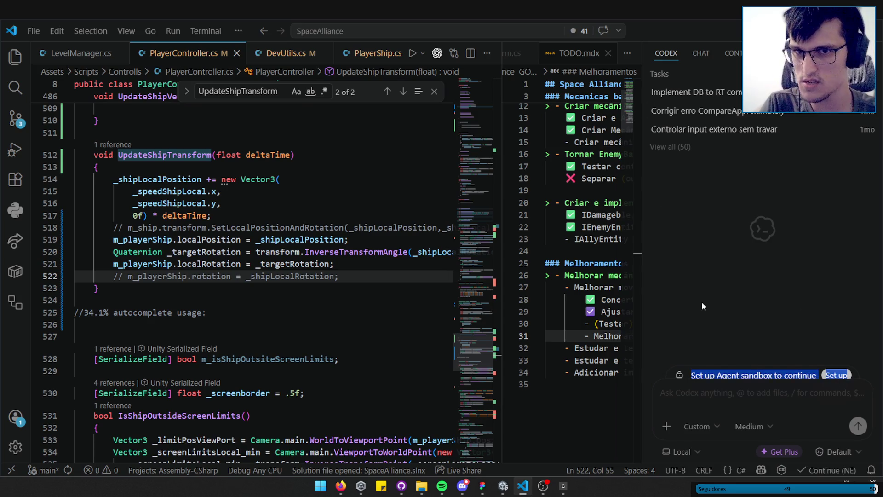
left_click(723, 295)
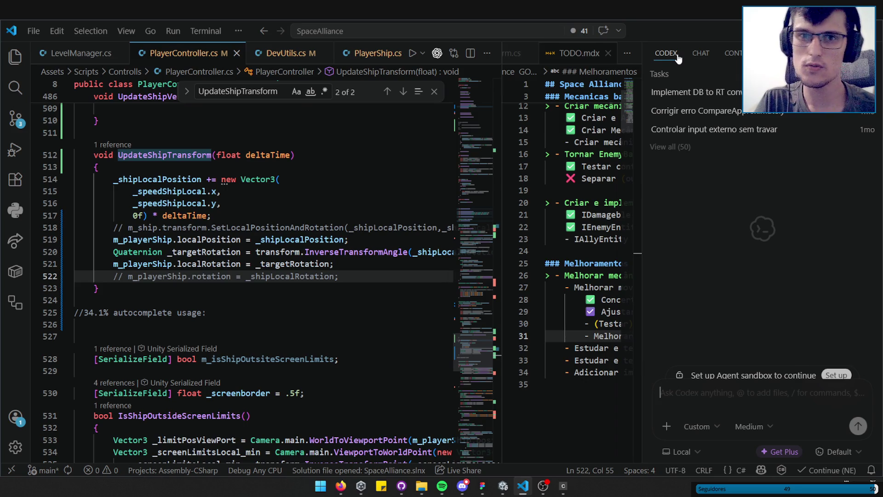
key("ctrl+alt+b")
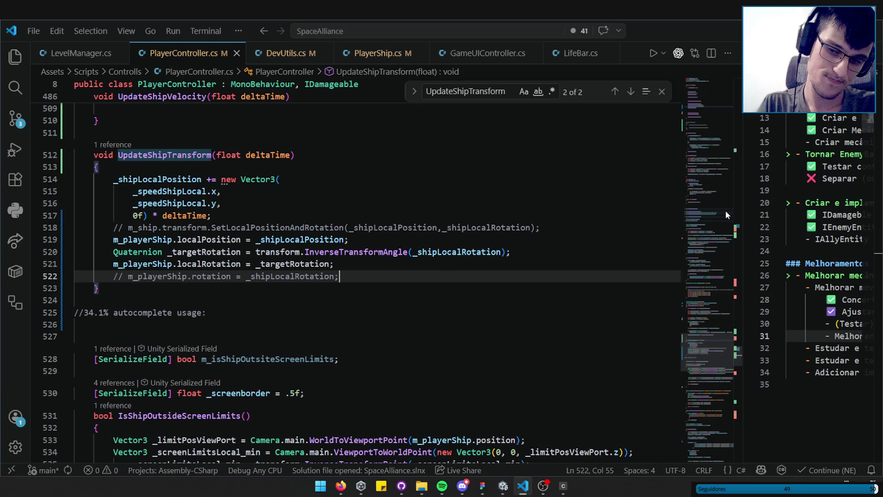
- Adjust the sash to balance the PlayerController.cs editor against the TODO.mdx notes
left_click_drag(742, 267, 720, 278)
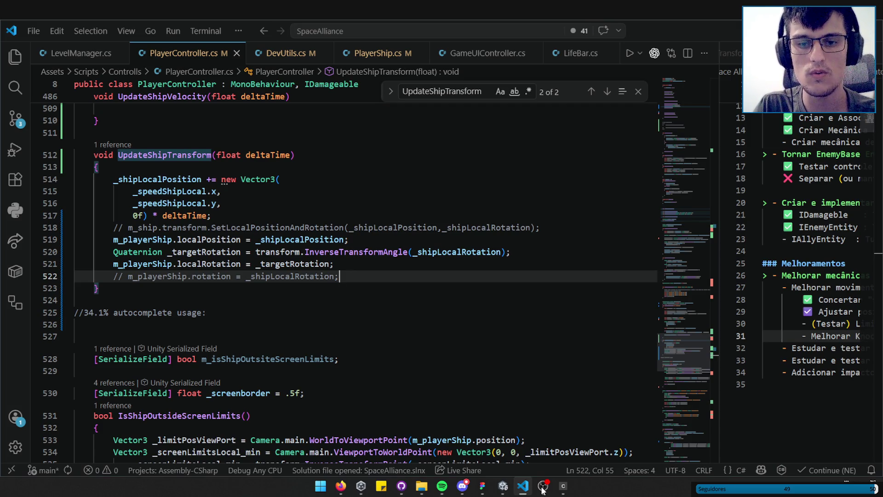
left_click_drag(717, 377, 719, 377)
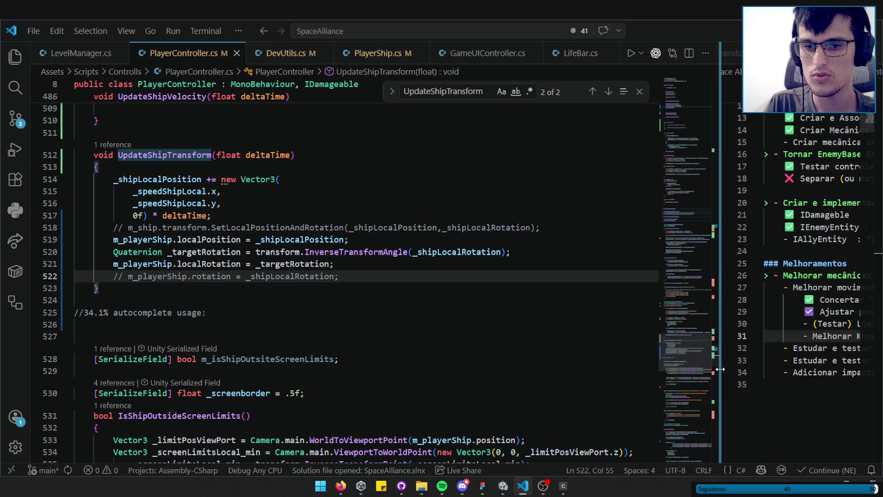
left_click_drag(721, 369, 722, 369)
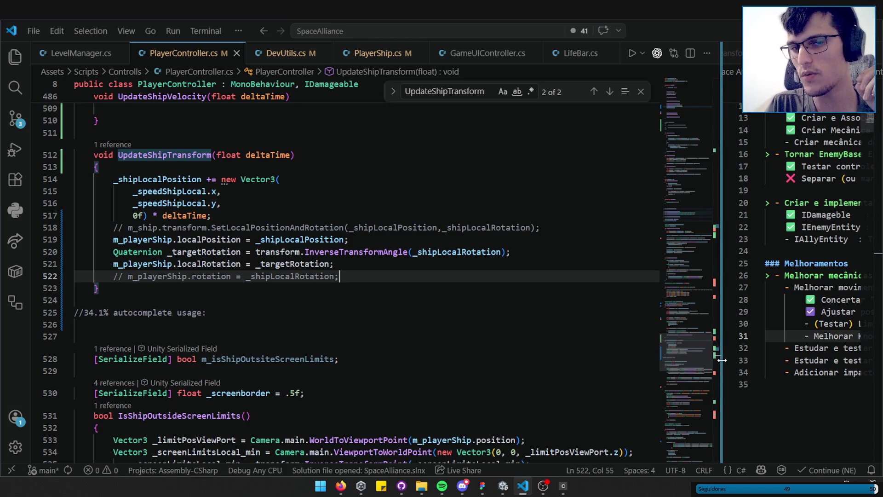
left_click_drag(722, 360, 721, 361)
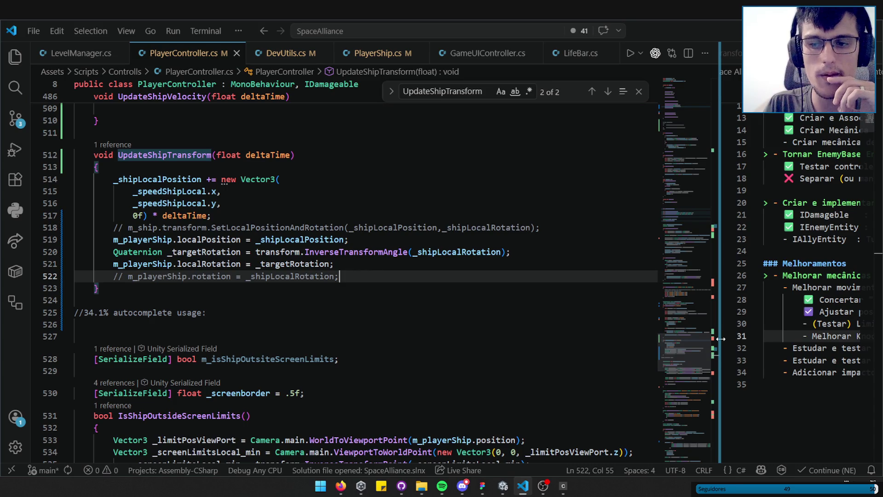
- Scroll briefly through UpdateShipTransform, then switch to Unity
scroll(685, 359, "up", 4)
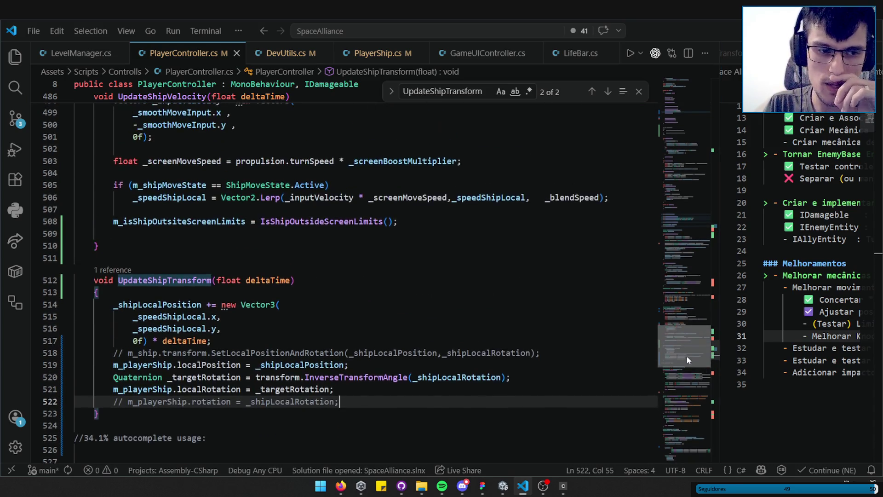
scroll(687, 355, "up", 1)
scroll(338, 382, "down", 2)
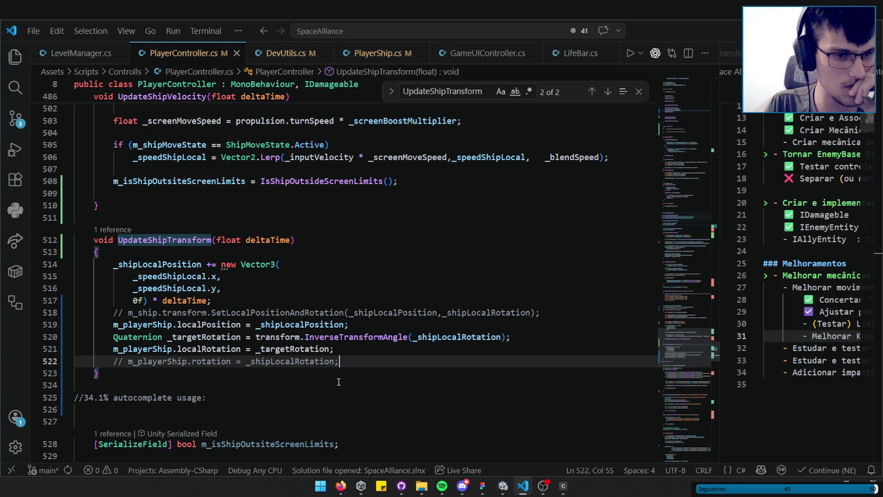
left_click(511, 487)
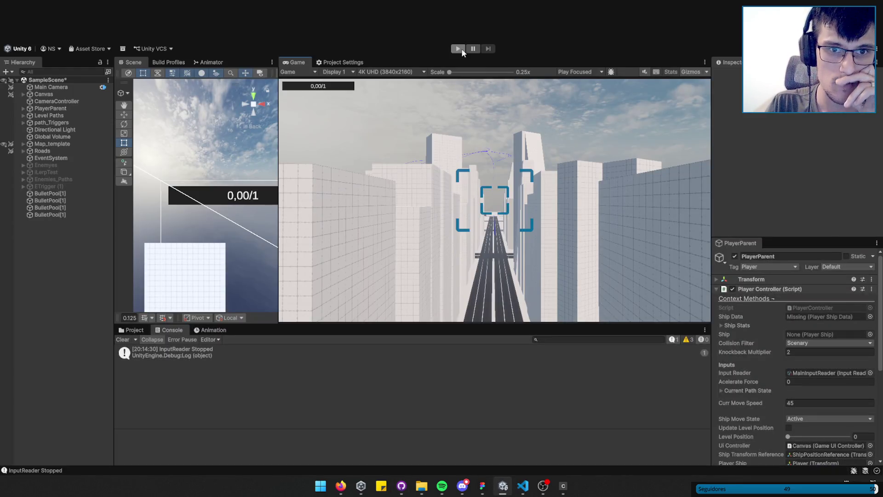
- Enter play mode and fly the ship with the A, D and W keys, firing bullets
left_click(462, 49)
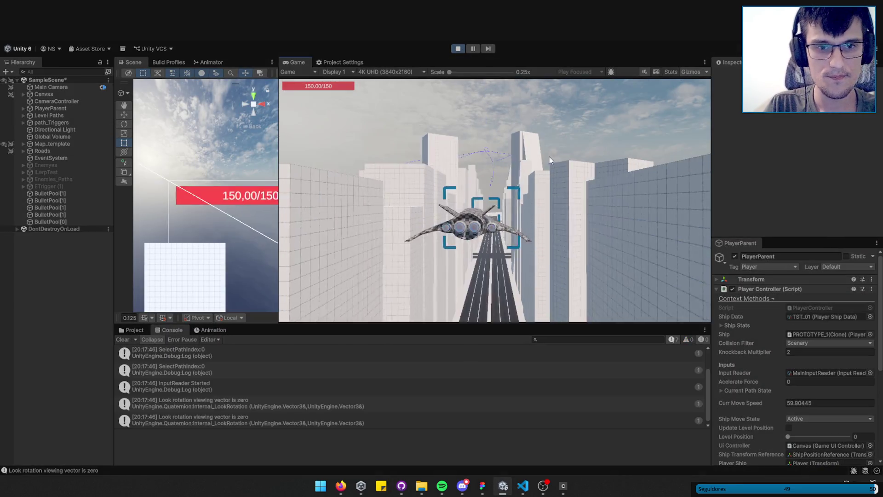
key("a")
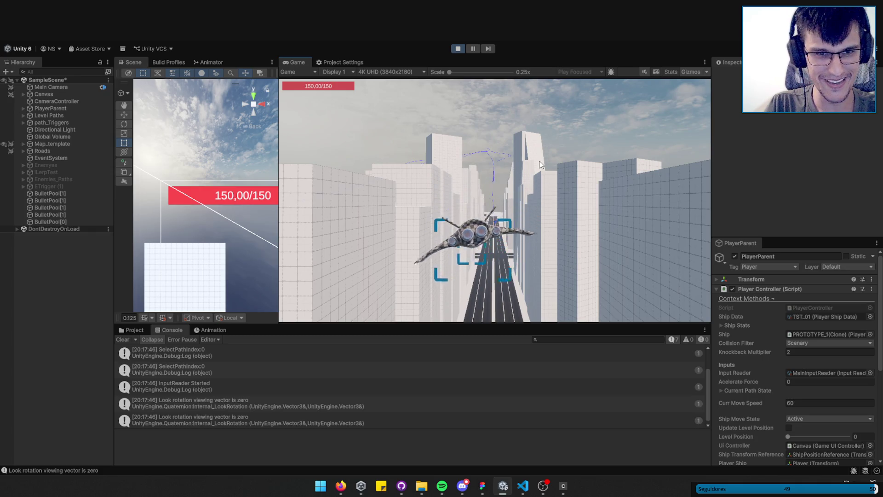
key("d")
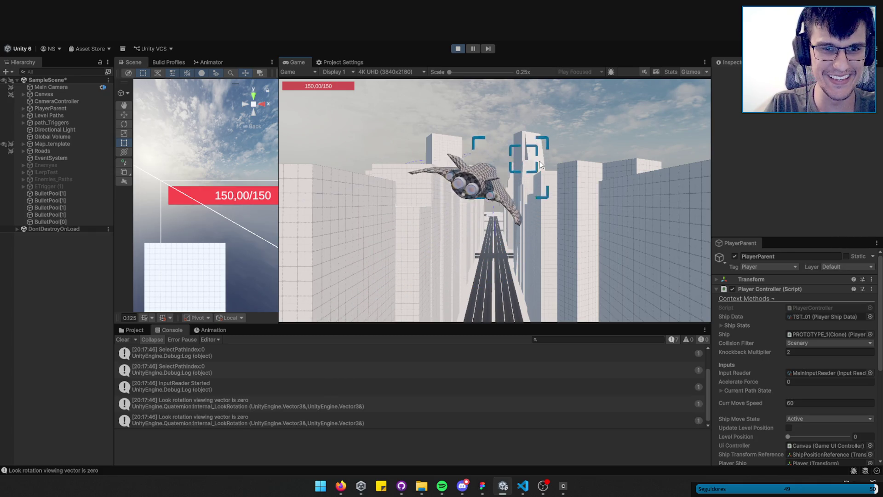
key("a")
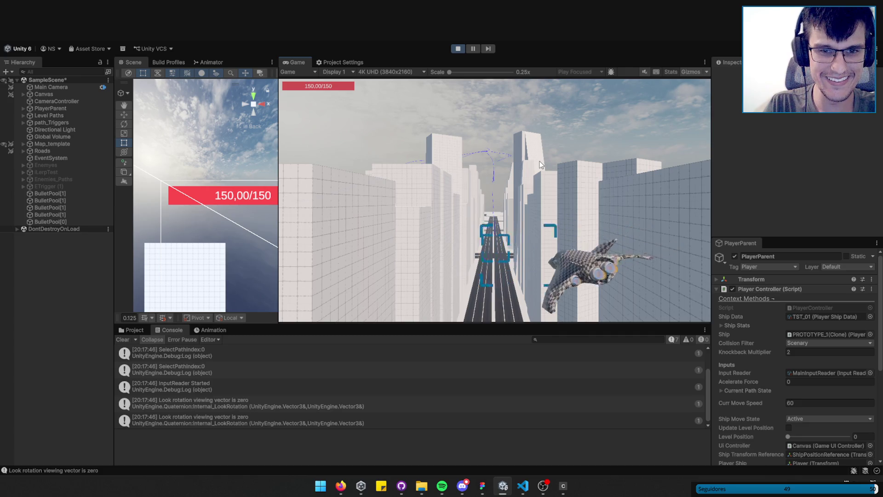
key("w")
key("d")
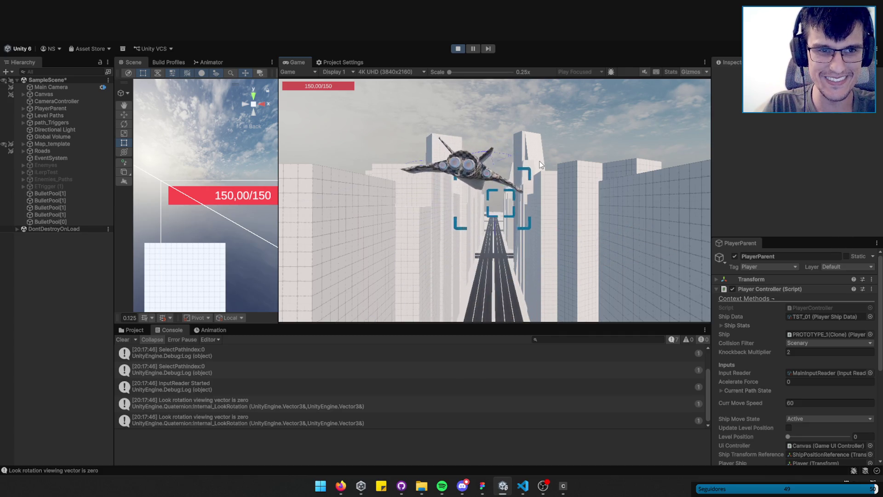
key("w")
left_click(542, 161)
- Finish the flight test, stop play mode, and check m_playerShip on line 521 in the code
key("s")
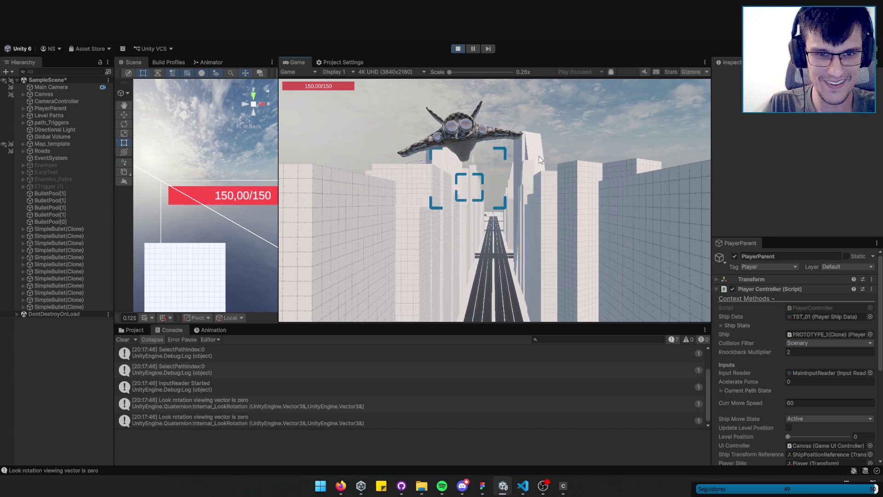
key("a")
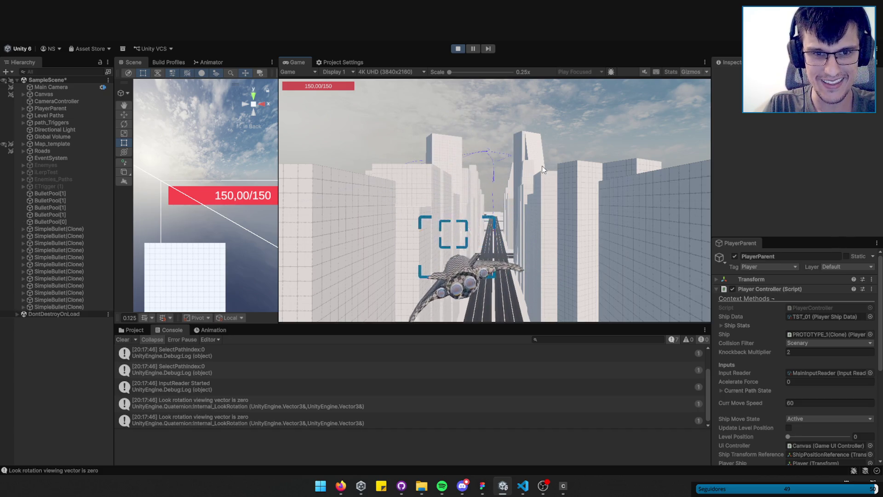
key("ctrl+p")
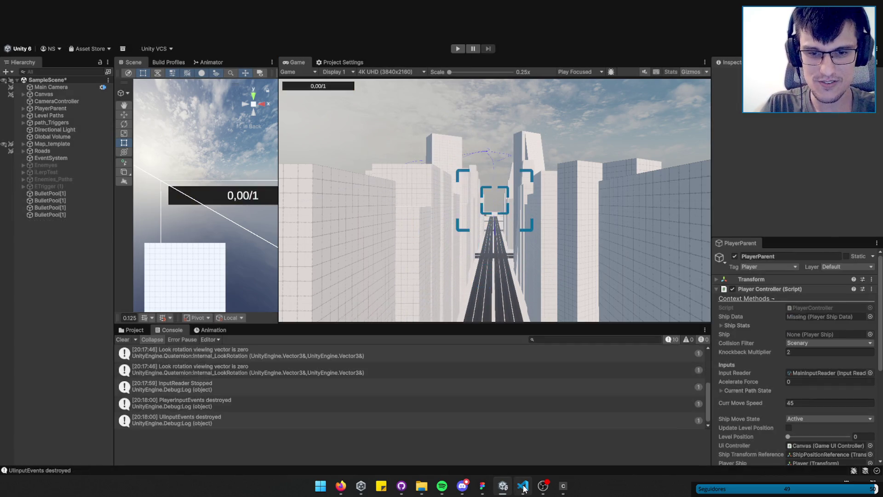
left_click(523, 486)
double_click(142, 349)
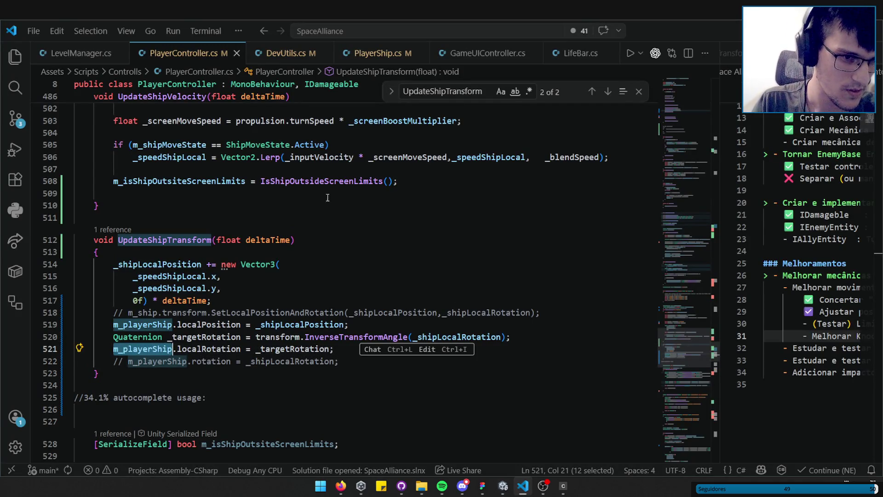
left_click(523, 486)
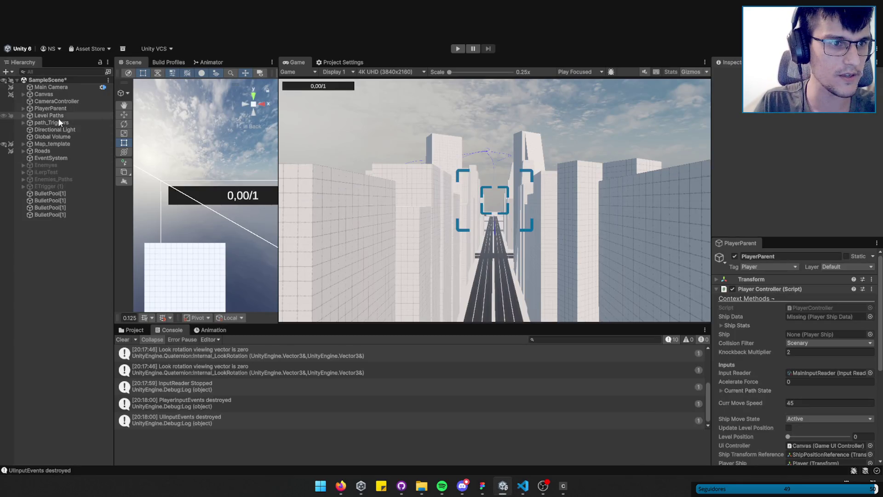
- Expand PlayerParent's Player Controller and ping the Player object referenced by Player Ship
left_click(68, 109)
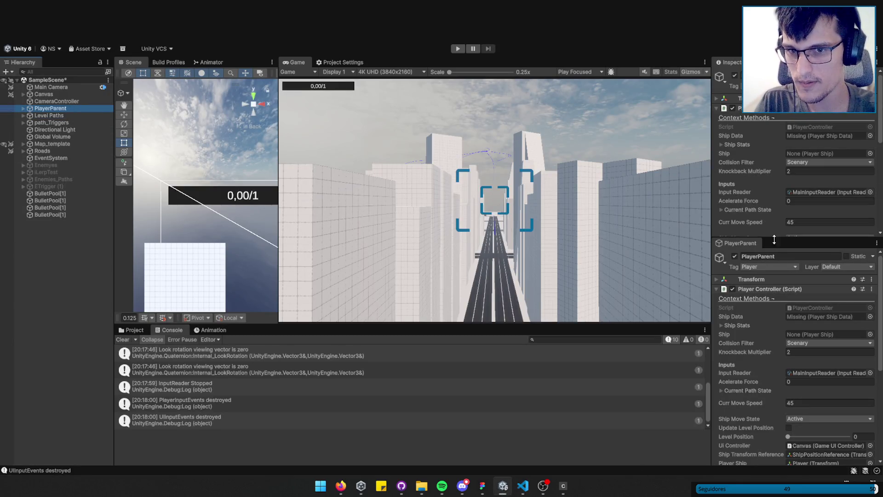
left_click(722, 147)
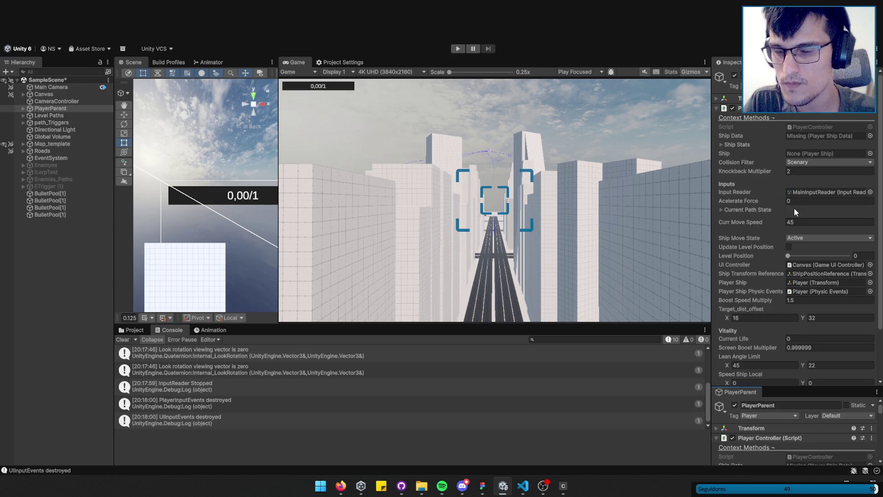
left_click(814, 283)
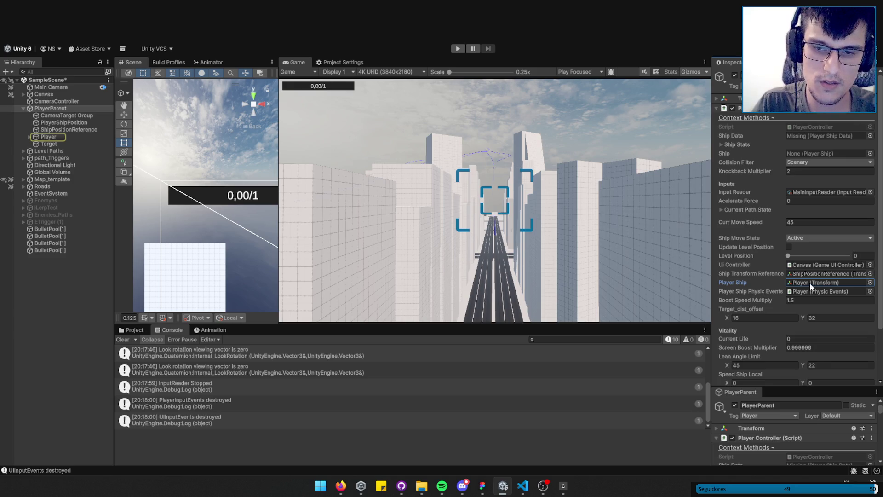
key("alt+Tab")
key("alt+Tab")
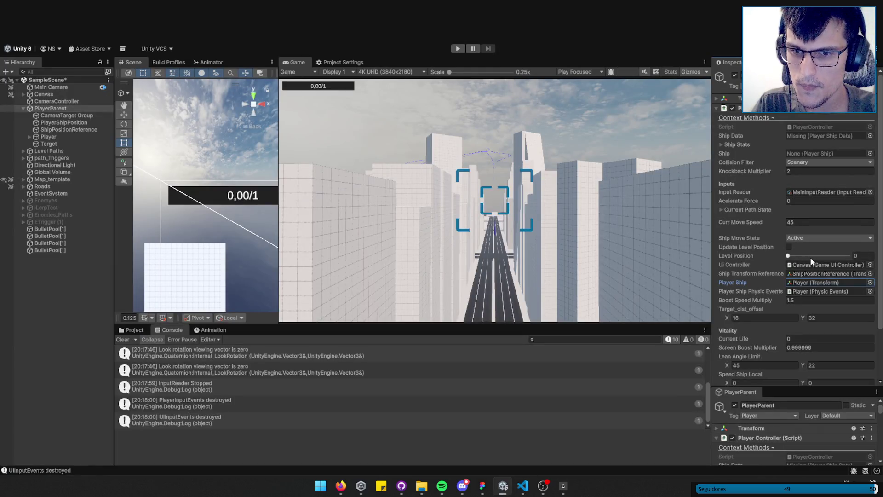
left_click(811, 284)
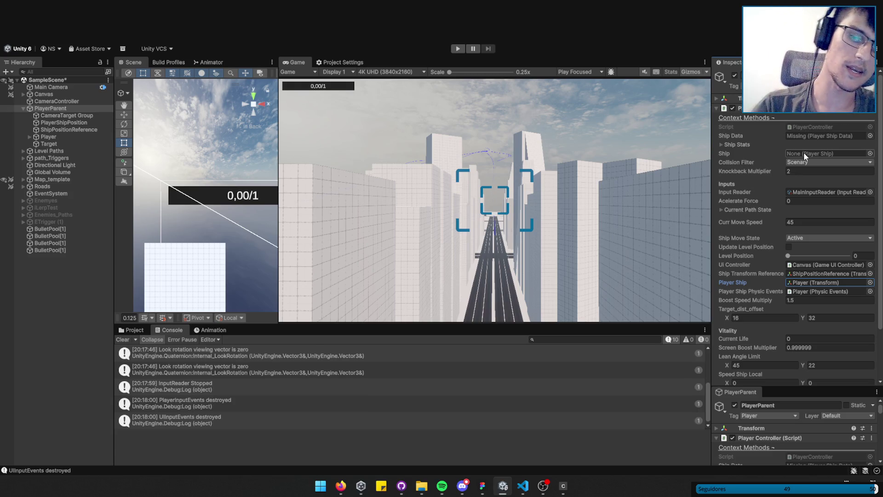
- Cycle the Unity window from the taskbar, then return to PlayerController.cs in VS Code
left_click(542, 491)
left_click(542, 491)
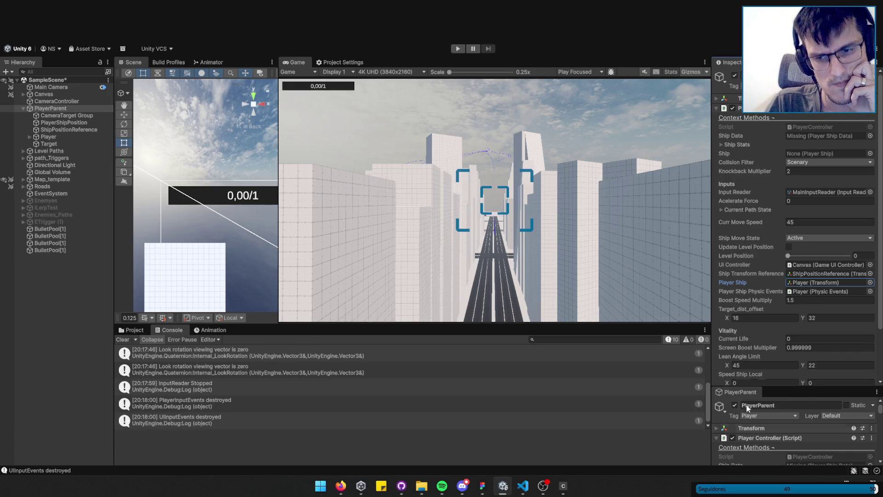
left_click(498, 491)
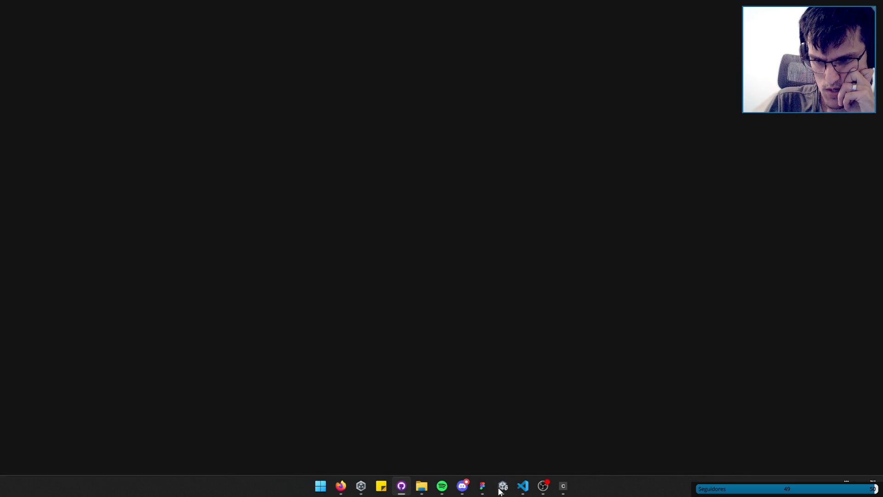
left_click(500, 491)
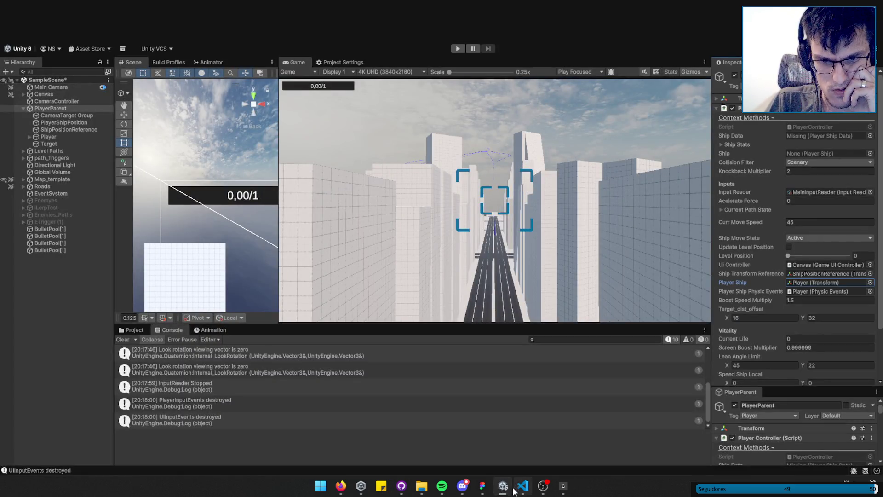
left_click(522, 486)
left_click(349, 348)
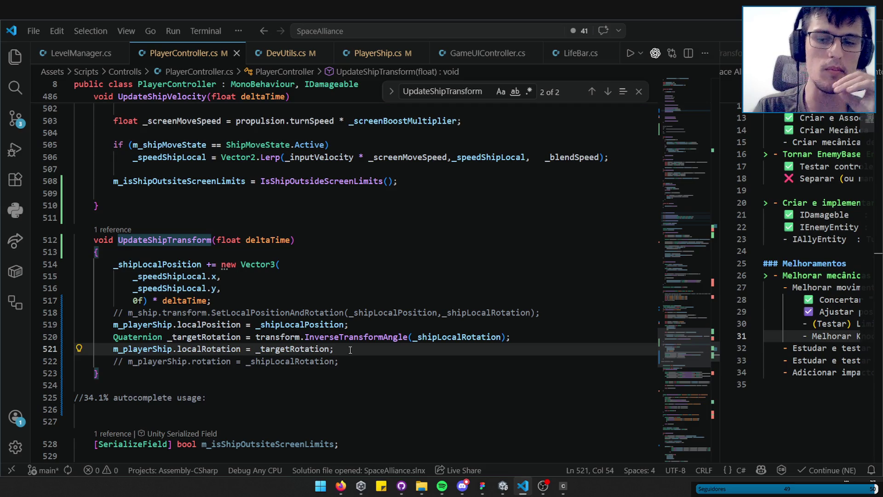
- Widen the code editor against the notes pane to read all of UpdateShipTransform
scroll(350, 350, "down", 1)
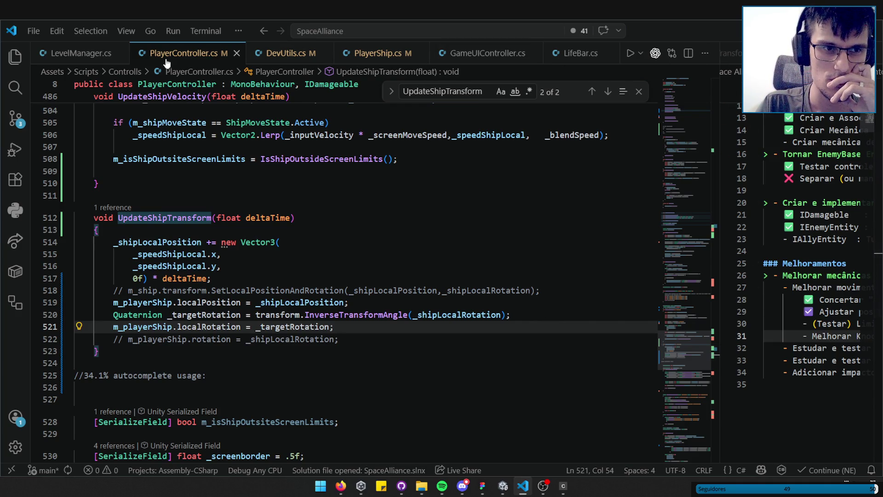
left_click_drag(720, 184, 742, 184)
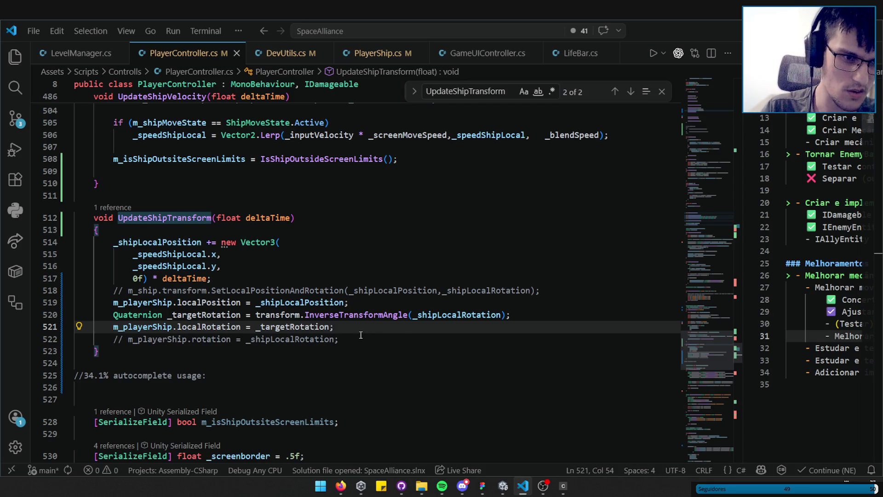
double_click(141, 218)
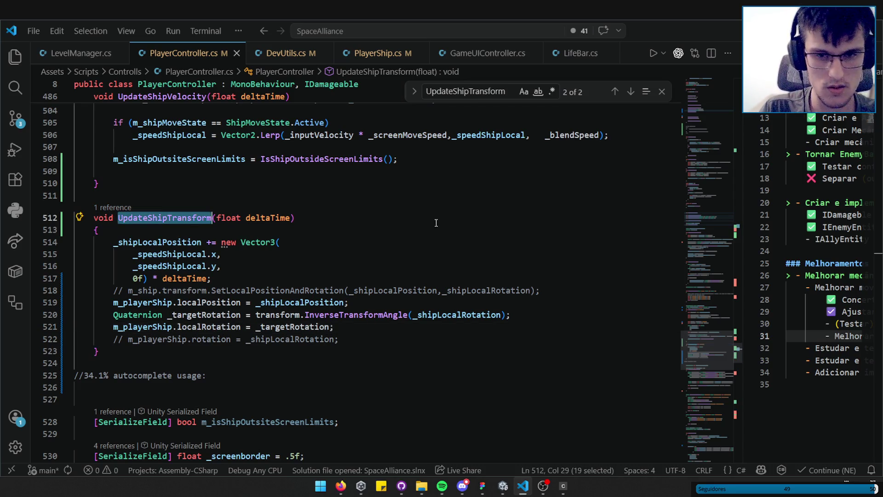
- Find the UpdateShipTransform call in Update and comment it out on line 214
key("ctrl+f")
mouse_move(683, 329)
left_mouse_down()
mouse_move(695, 317)
mouse_move(706, 233)
left_mouse_up()
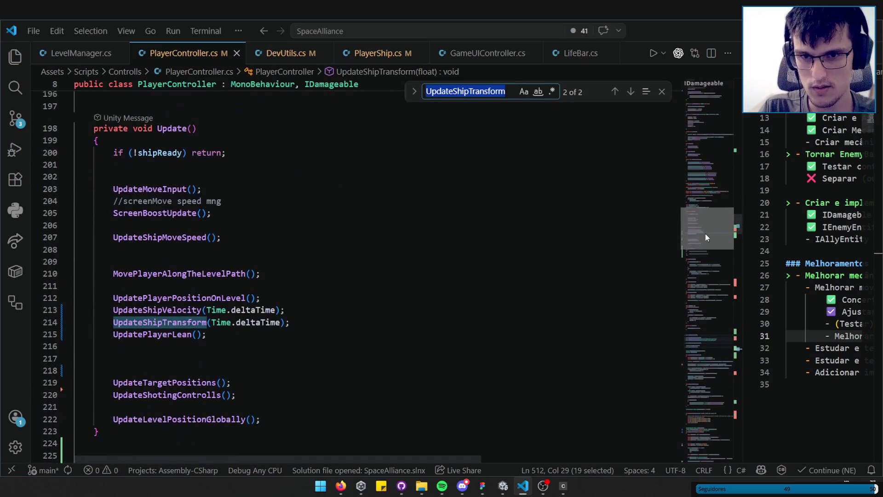
left_click(338, 322)
key("ctrl+slash")
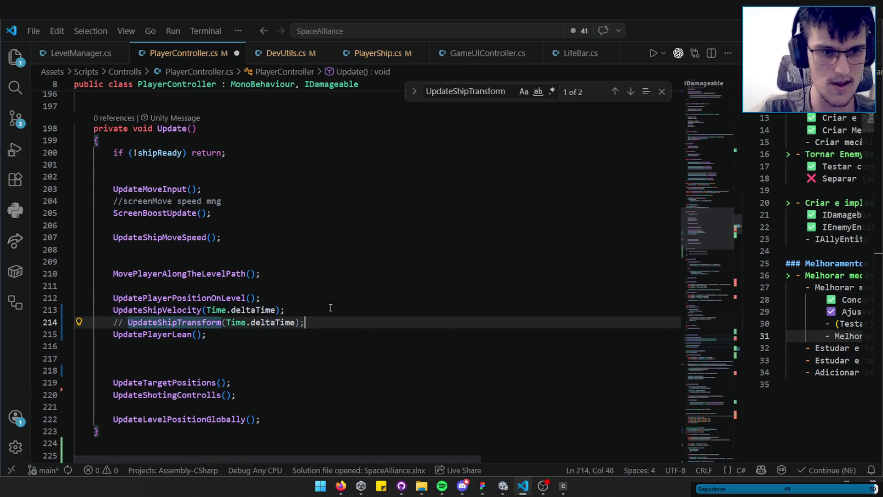
left_click(308, 306)
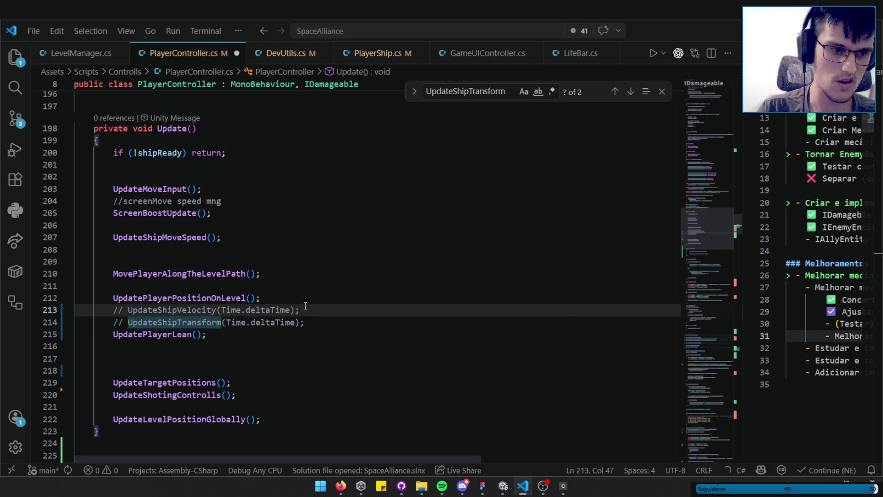
- Select the block from line 213 through FixedUpdate and toggle its comments with Ctrl+/
scroll(308, 306, "down", 5)
mouse_move(143, 332)
left_mouse_down()
mouse_move(98, 291)
mouse_move(91, 269)
left_mouse_up()
key("ctrl+slash")
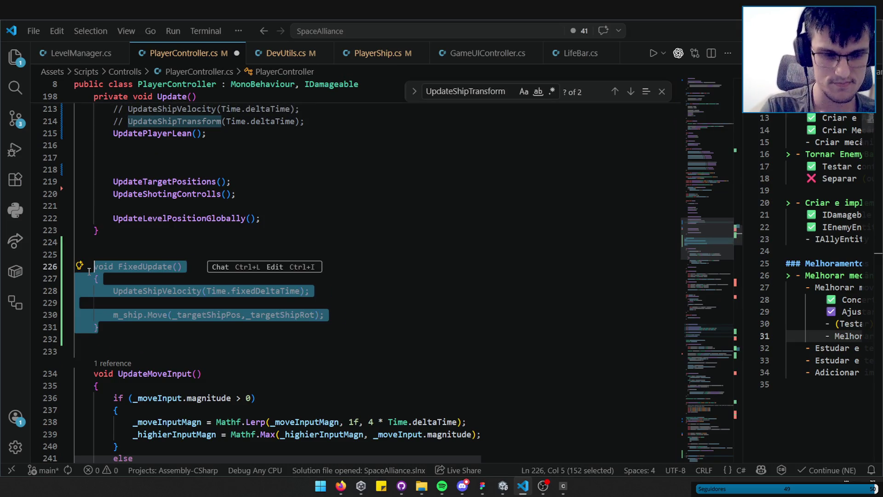
- Check FixedUpdate's Time.fixedDeltaTime argument and peek at PlayerShip's Move definition
key("Right")
key("Down")
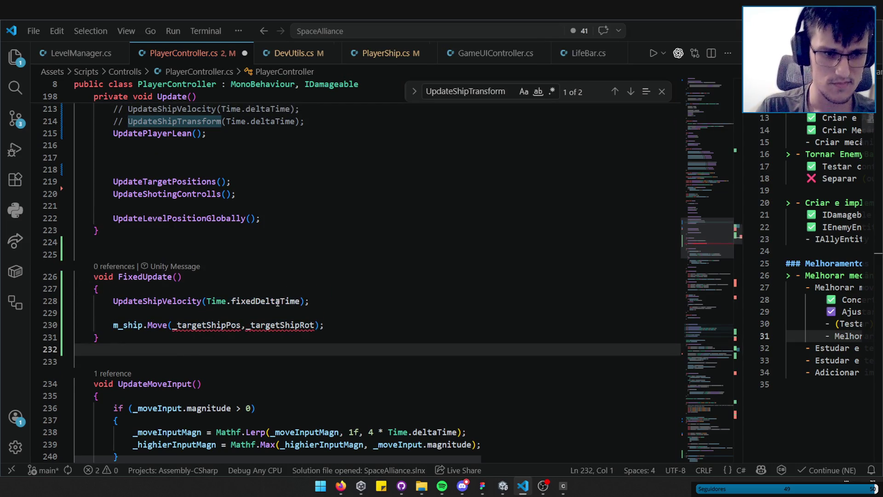
left_click(279, 301)
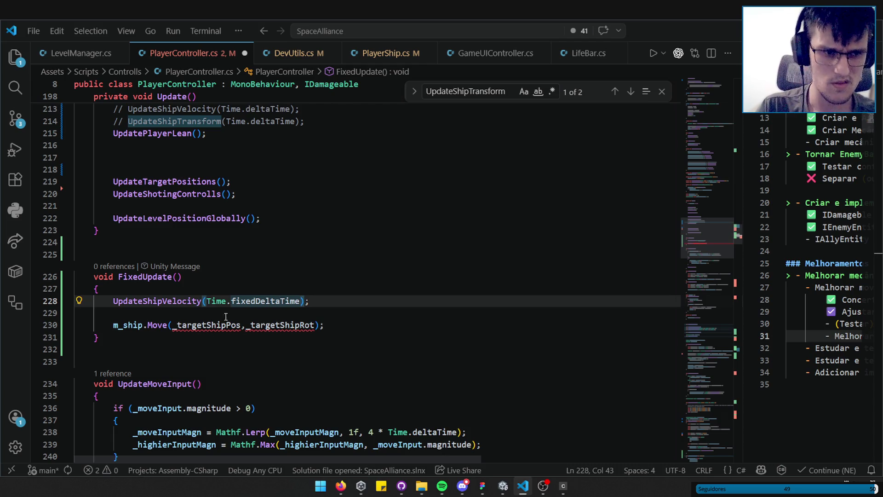
left_click(156, 325, "ctrl")
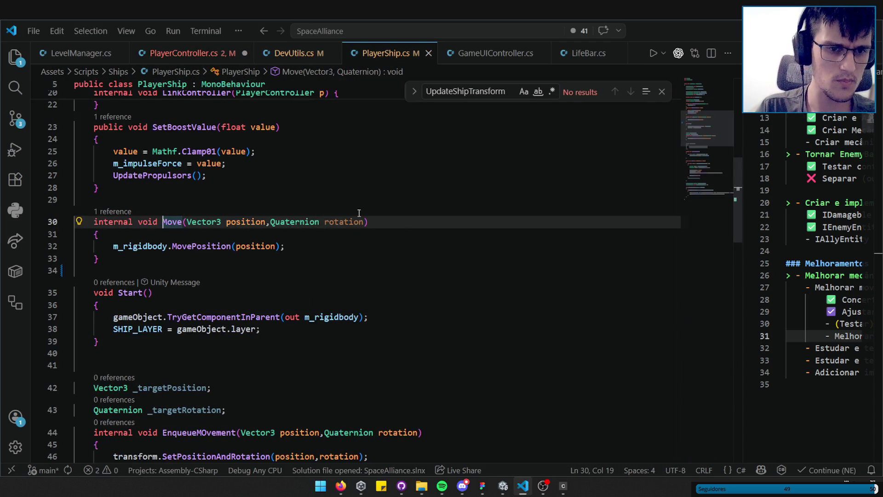
key("alt+Left")
- Review the UpdatePlayerLean and UpdateShipTransform definitions, including the position and rotation lines
scroll(217, 325, "up", 3)
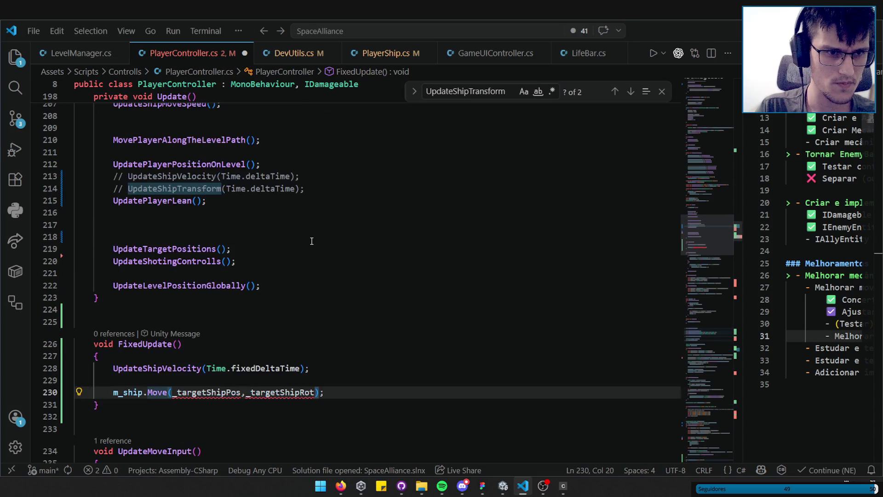
left_click(174, 243, "ctrl")
key("alt+Left")
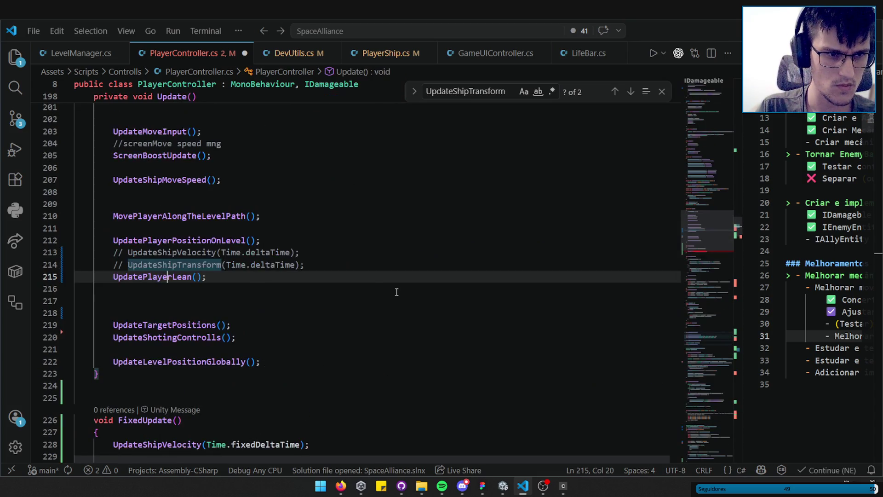
key("alt+Left")
key("alt+Left")
left_click(172, 289, "ctrl")
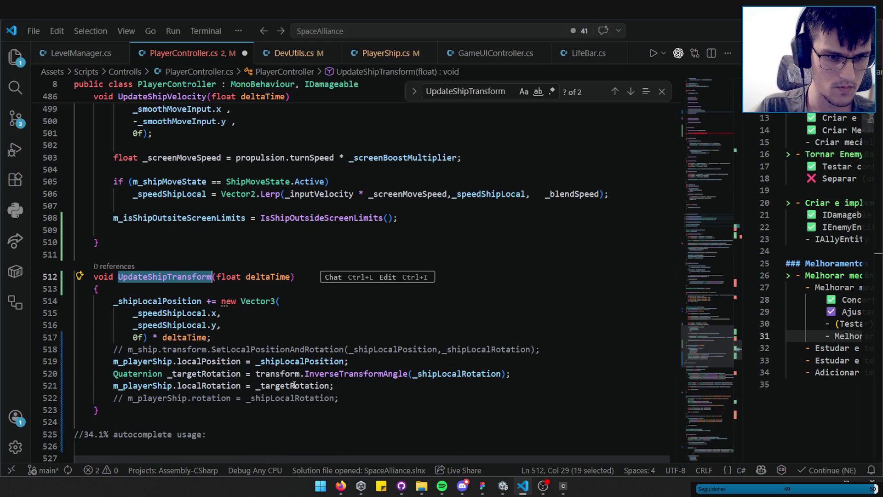
mouse_move(345, 388)
left_mouse_down()
mouse_move(114, 377)
mouse_move(115, 362)
left_mouse_up()
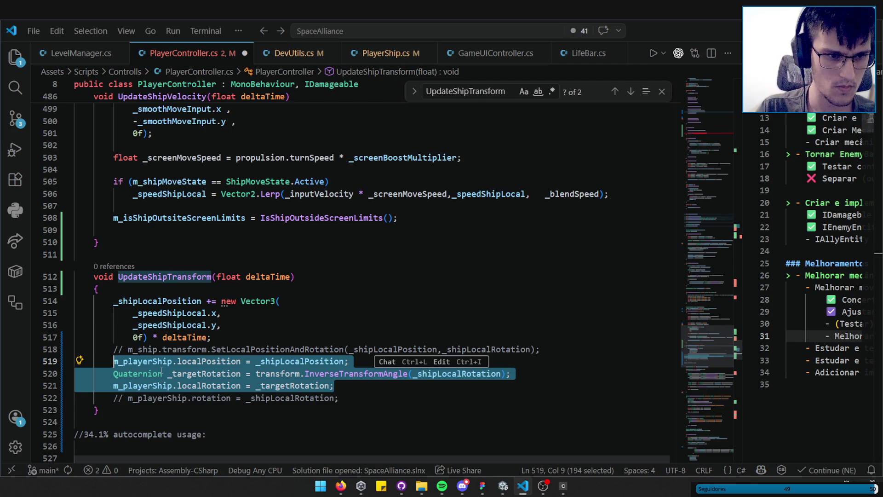
key("alt+Left")
left_click(165, 276, "ctrl")
key("alt+Left")
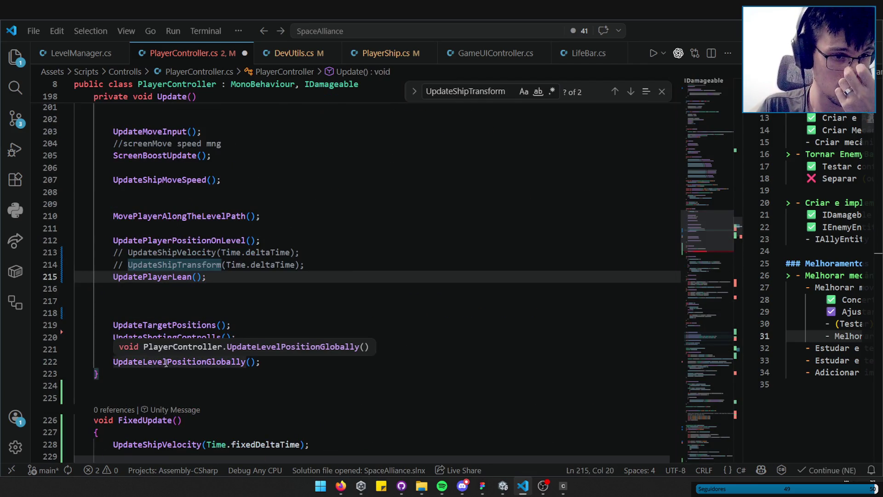
- Indent the empty line inside FixedUpdate
scroll(207, 341, "down", 4)
left_click(244, 322)
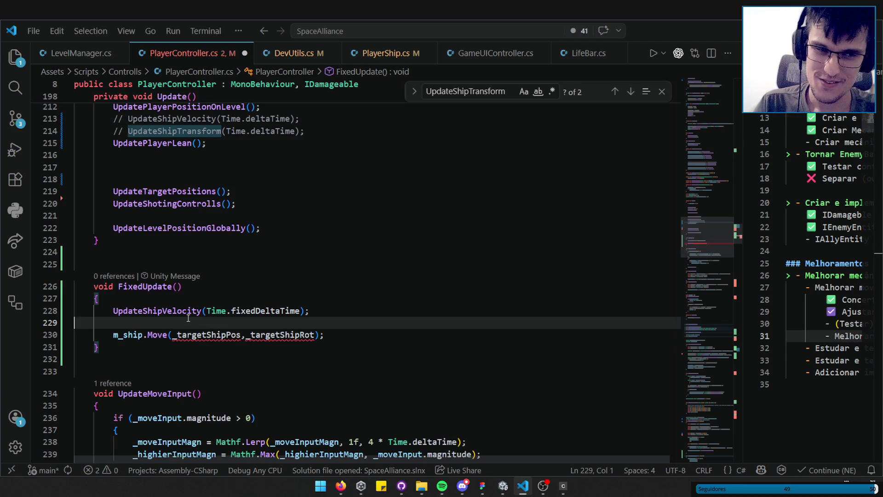
key("Tab")
key("Tab")
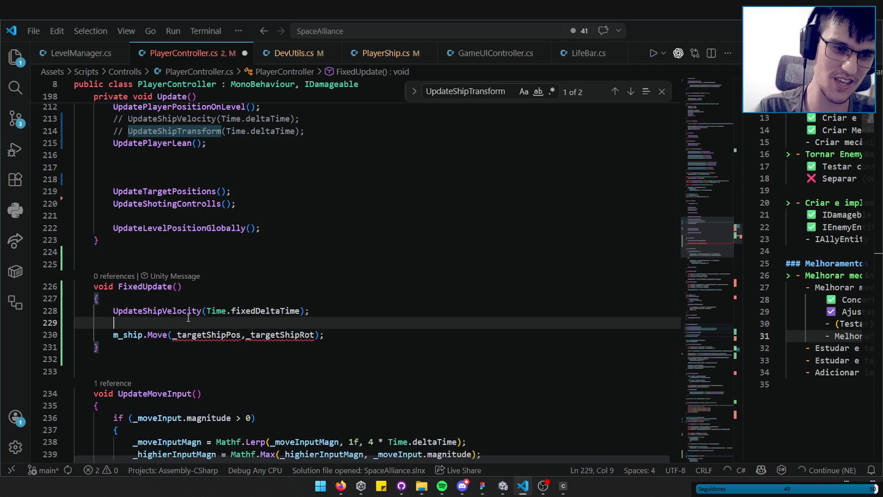
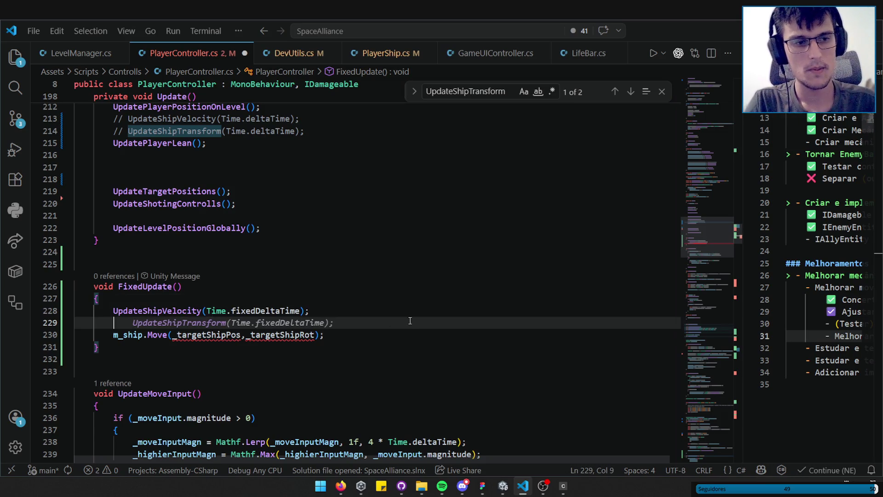
- Dismiss the UpdateShipTransform suggestion and return to the empty line inside FixedUpdate
left_click(374, 334)
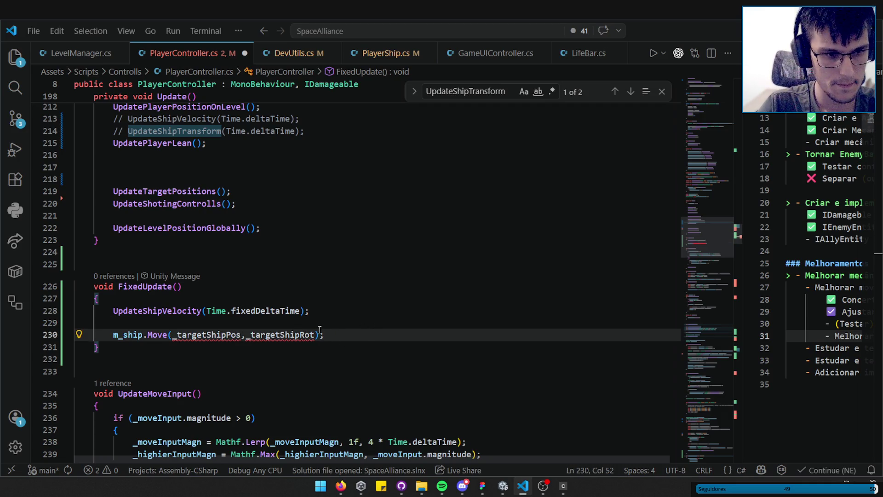
left_click(231, 323)
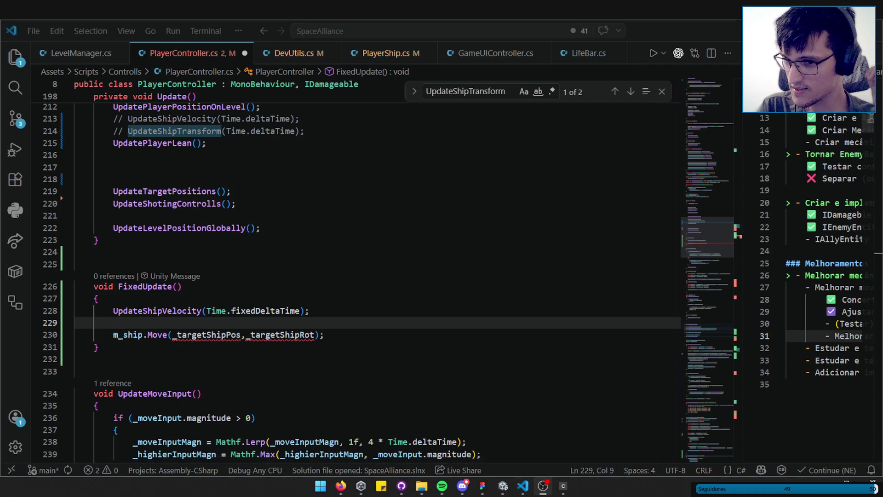
left_click(543, 486)
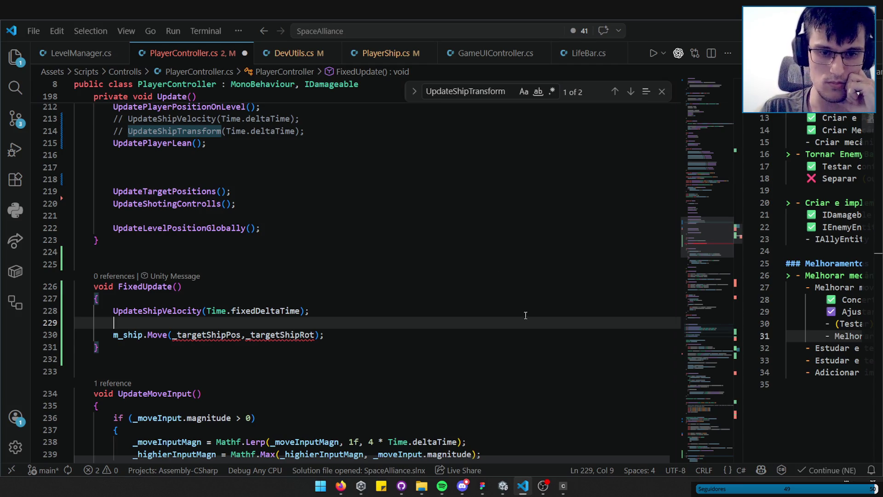
left_click(523, 492)
left_click(523, 492)
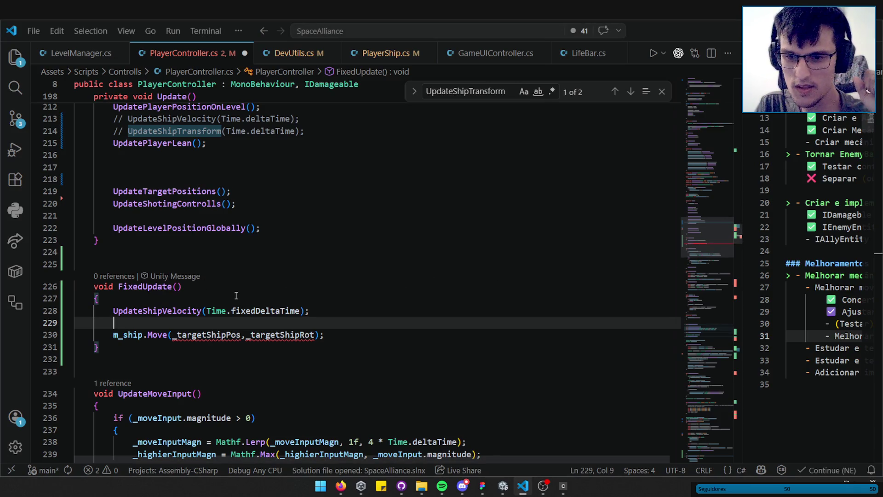
key("Down")
key("Up")
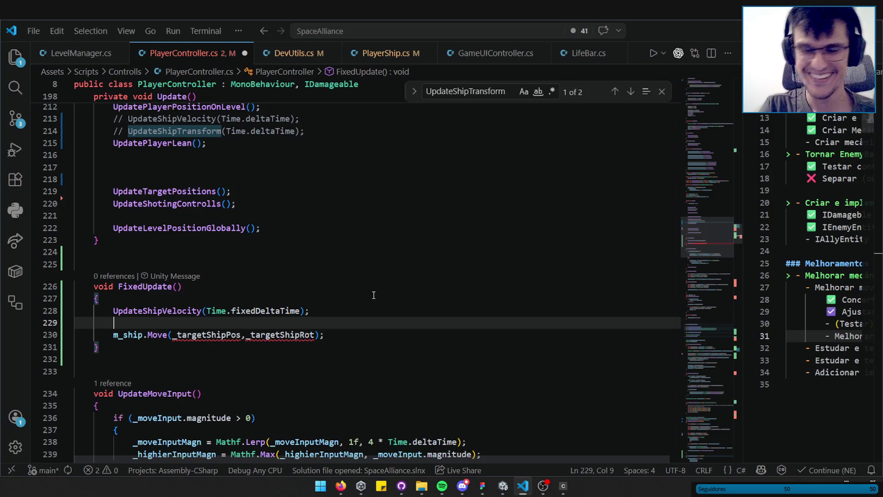
- Paste the three transform lines and change Move's arguments to _shipLocalPosition and _targetRotation
mouse_move(312, 335)
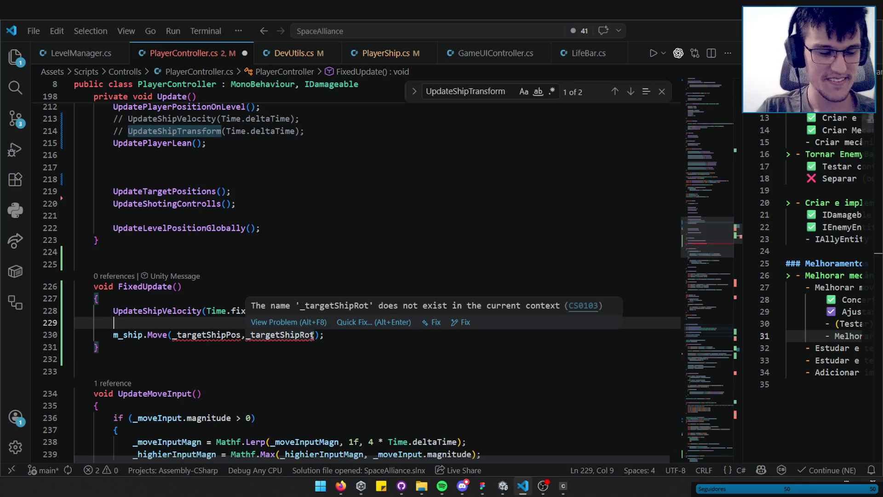
left_click(382, 335)
left_click(340, 323)
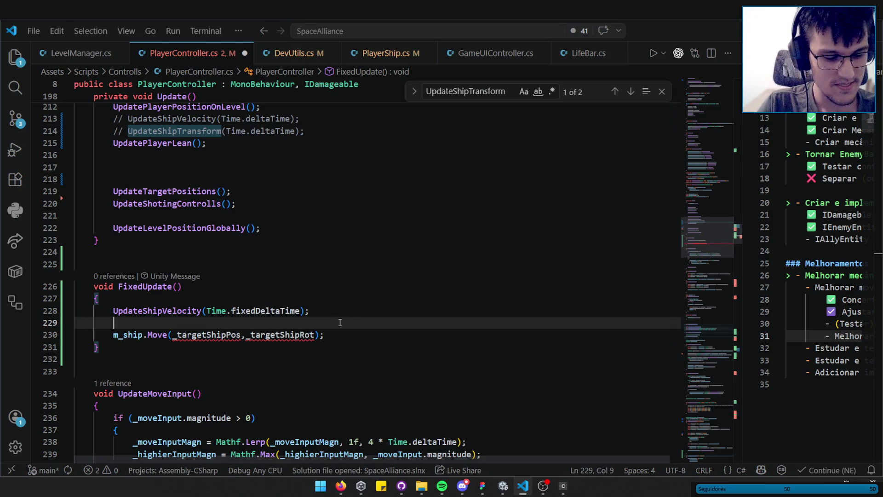
type("m_playerShip.localPosition = _shipLocalPosition;         Quaternion _targetRotation = transform.InverseTransformAngle(_shipLocalRotation);         m_playerShip.localRotation = _targetRotation;")
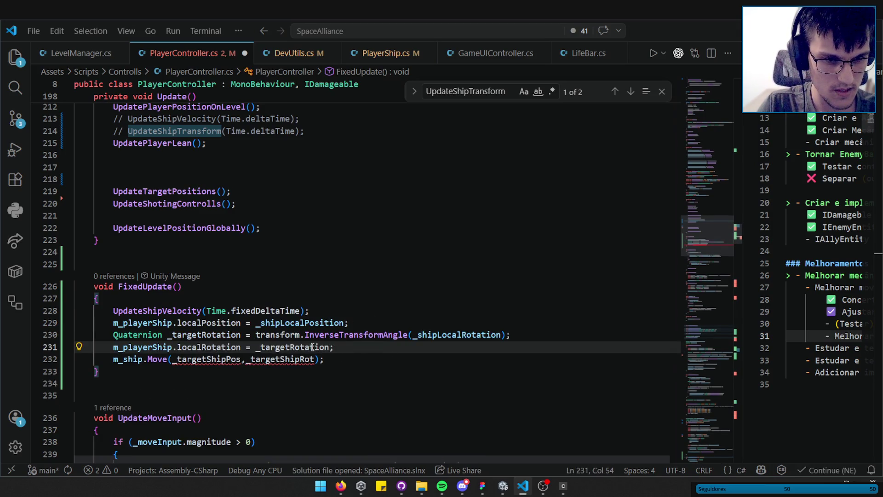
double_click(281, 359)
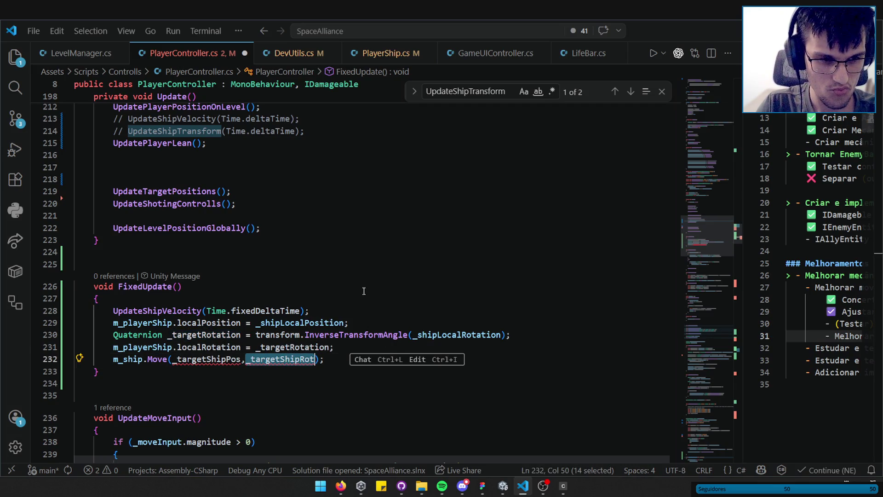
type("_targetRotation")
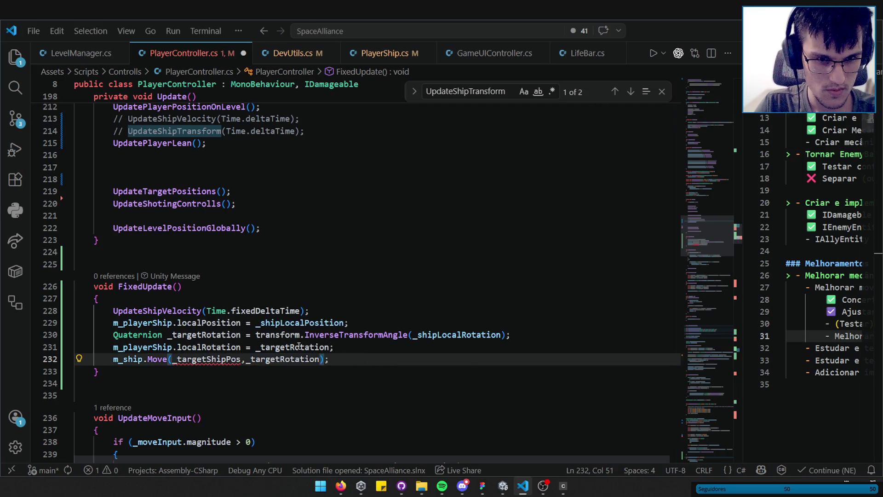
double_click(301, 321)
key("ctrl+c")
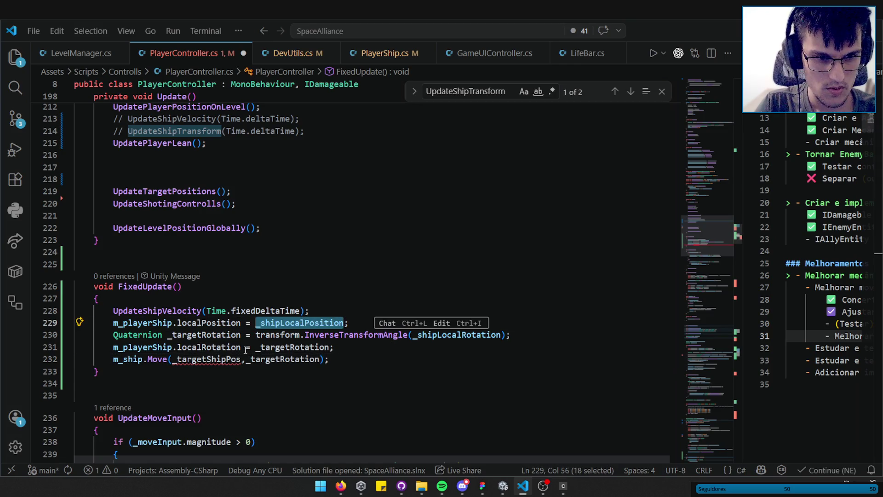
double_click(207, 359)
key("ctrl+v")
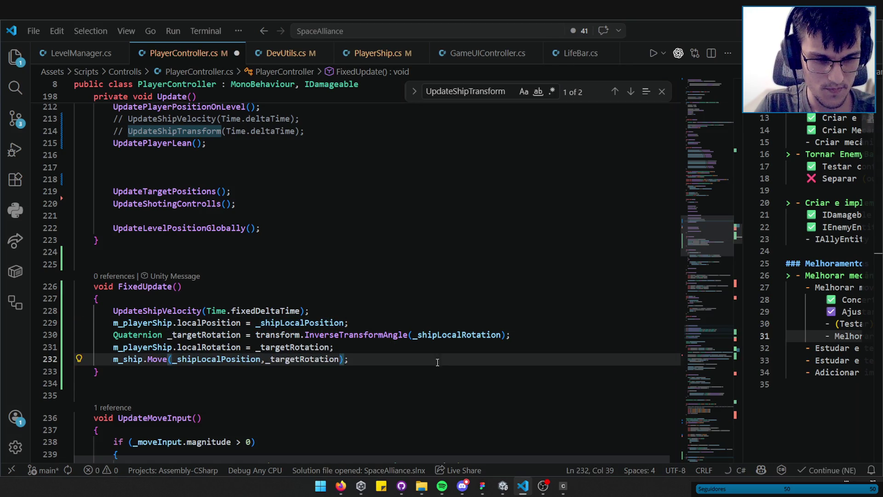
- Comment out the localPosition and localRotation assignment lines 229 and 231, then view PlayerShip.cs
left_click_drag(352, 347, 110, 328)
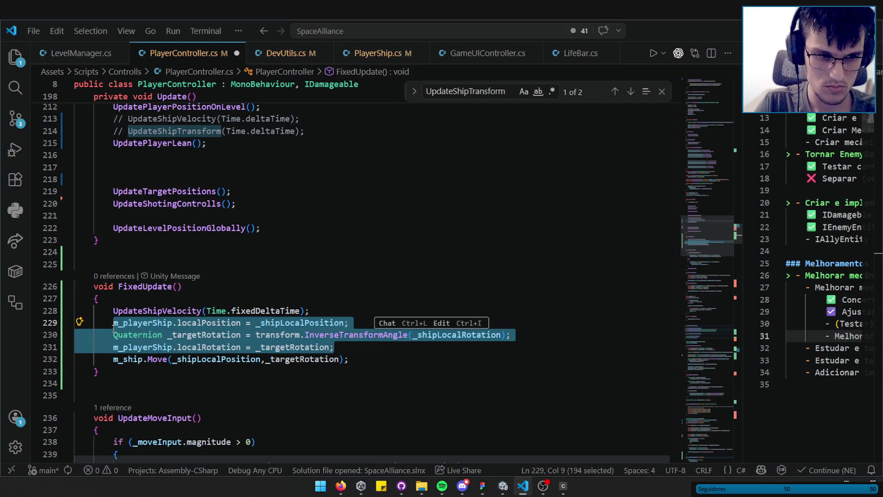
key("ctrl+slash")
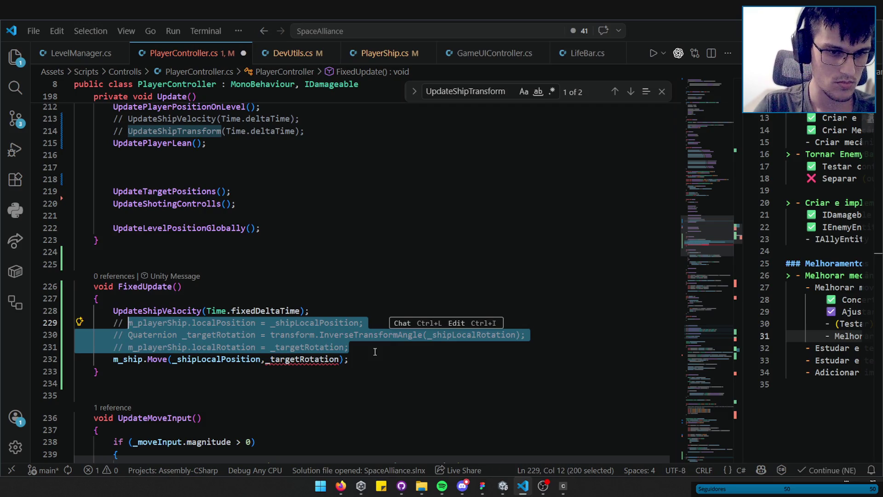
key("ctrl+slash")
left_click(348, 347)
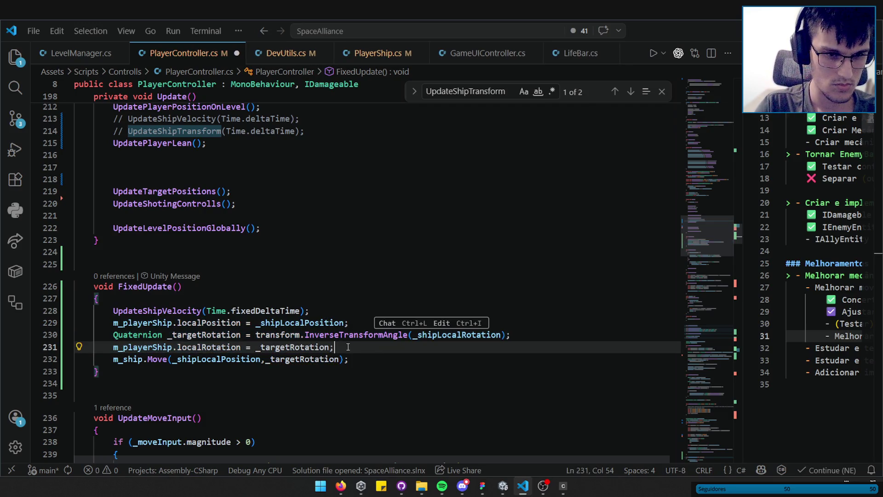
key("ctrl+k")
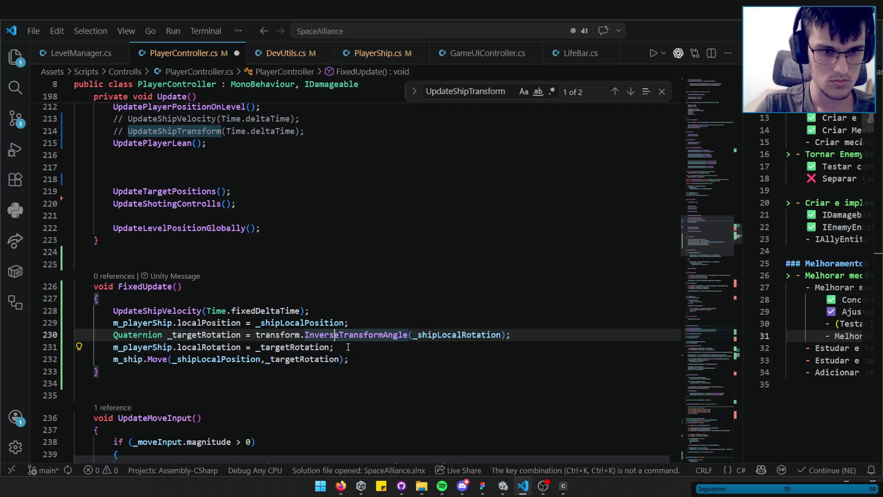
key("ctrl+slash")
key("Up")
key("Up")
key("ctrl+slash")
left_click(159, 360, "ctrl")
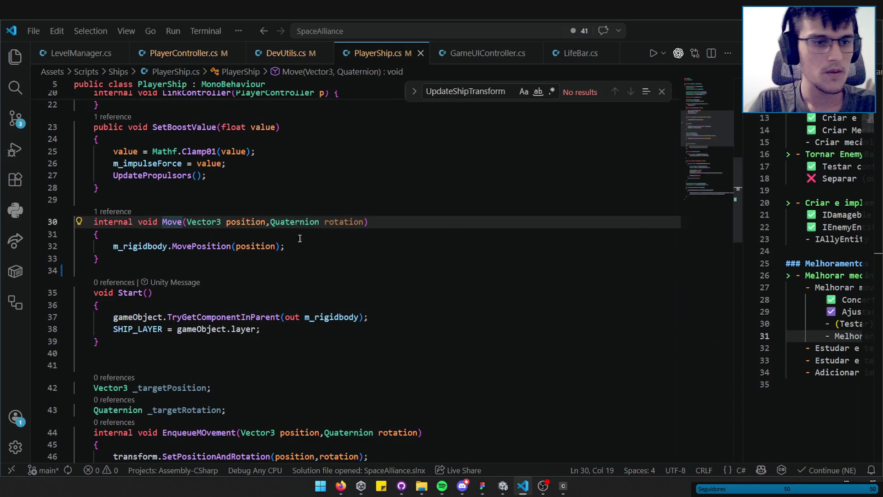
- Start a new line below the MovePosition call in PlayerShip's Move method
left_click(300, 241)
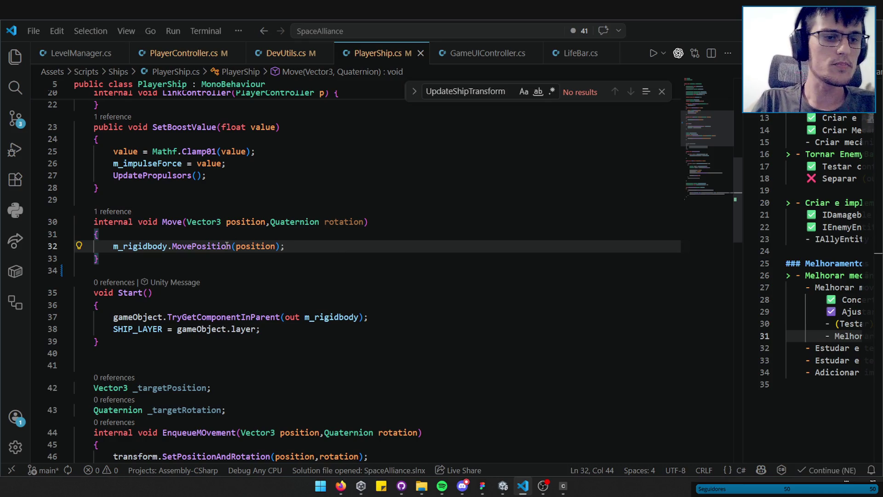
mouse_move(217, 251)
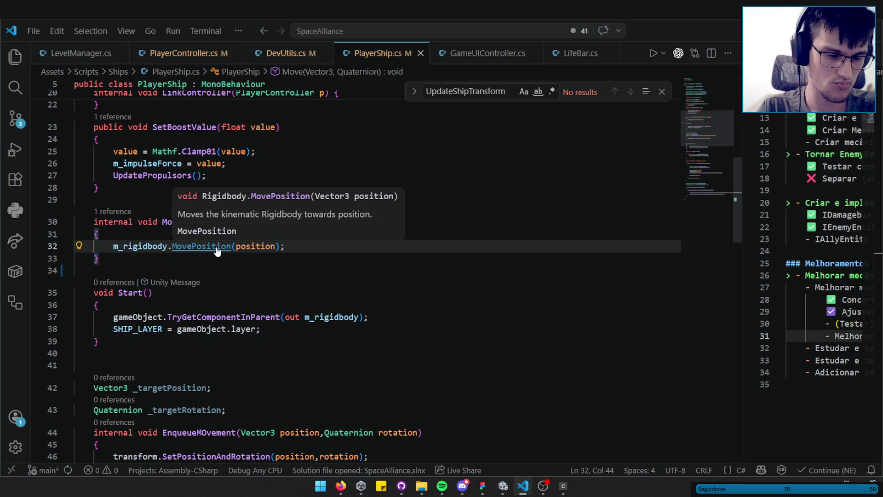
key("Left")
key("Left")
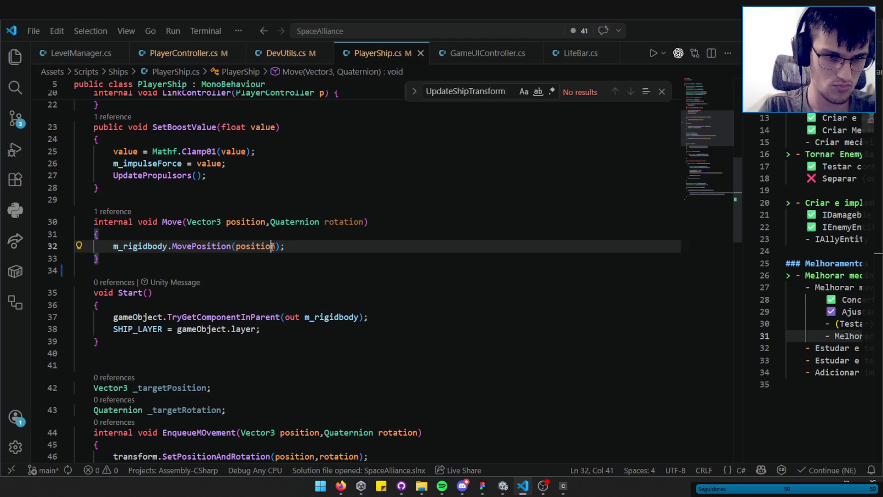
type(",")
key("BackSpace")
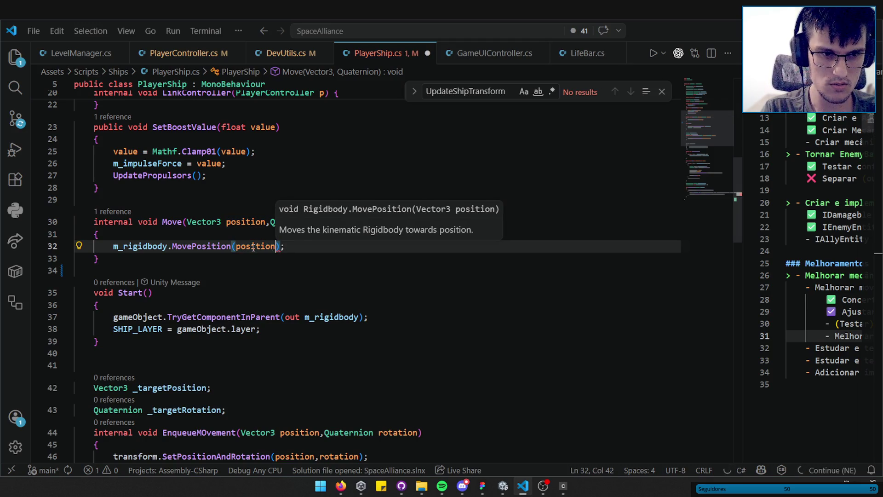
key("End")
key("Return")
type(",")
key("BackSpace")
- Add m_rigidbody.MoveRotation(rotation); via autocomplete, then go back to PlayerController's FixedUpdate
type("m_ri")
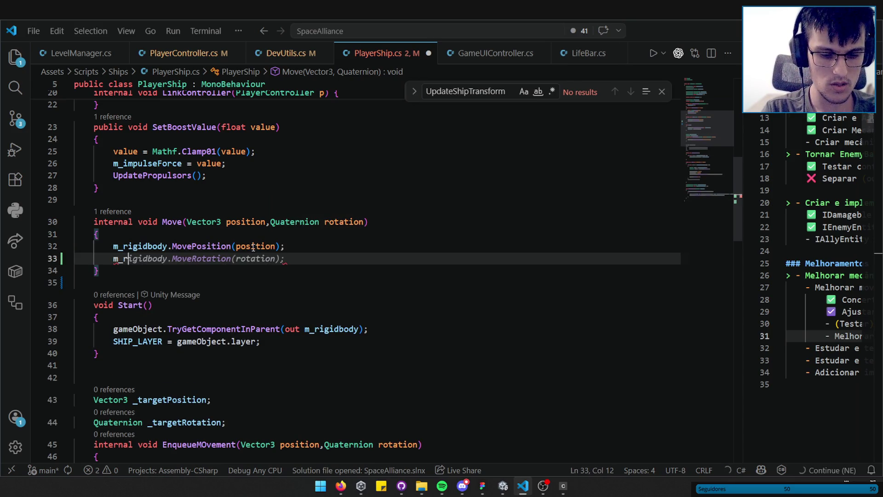
key("Tab")
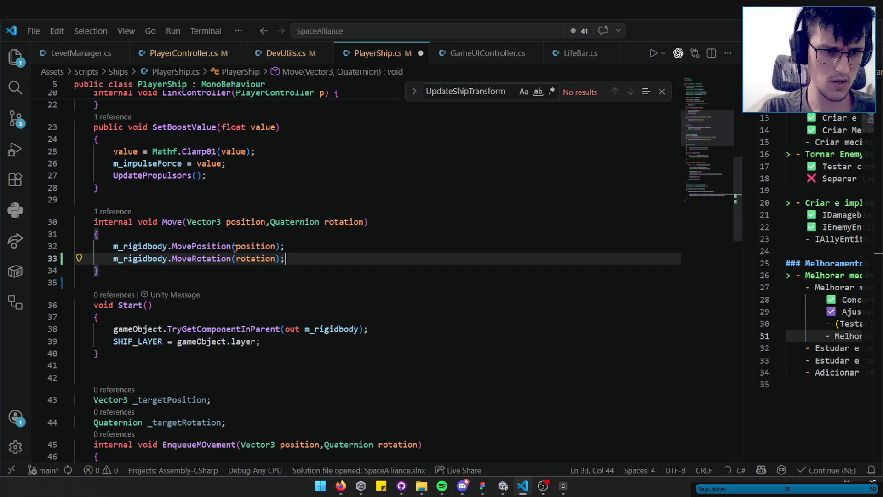
left_click(232, 246)
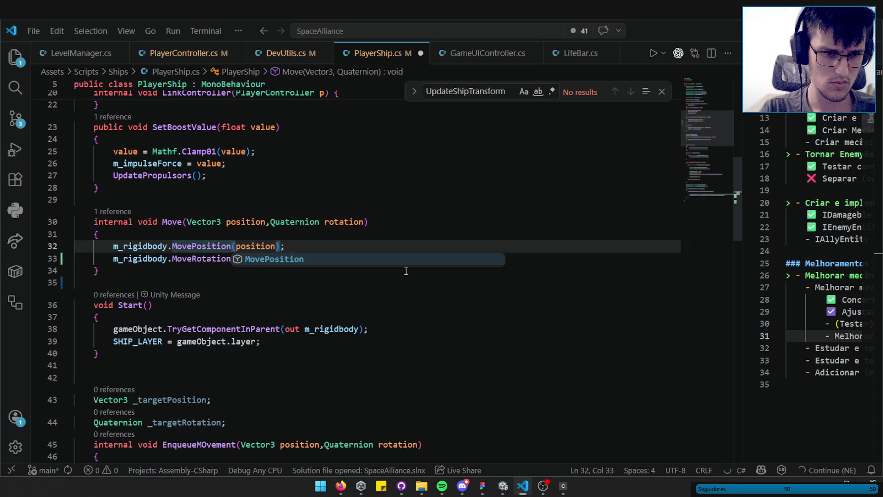
left_click(334, 245)
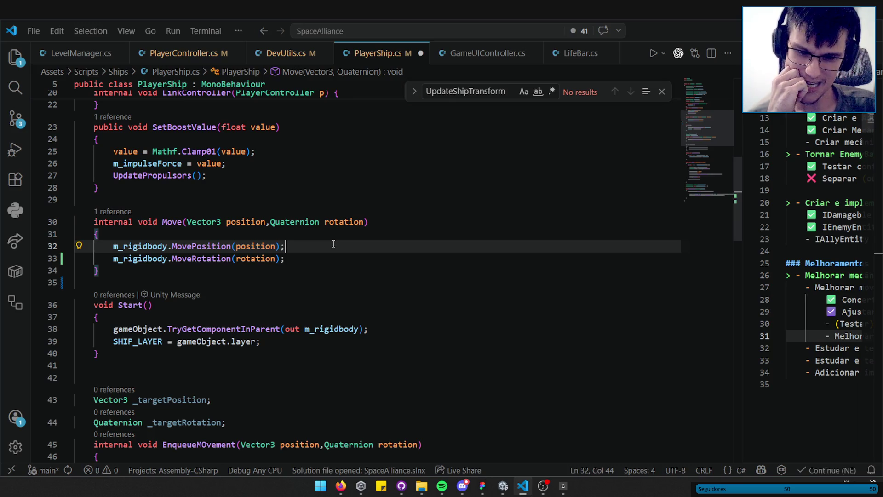
key("alt+Left")
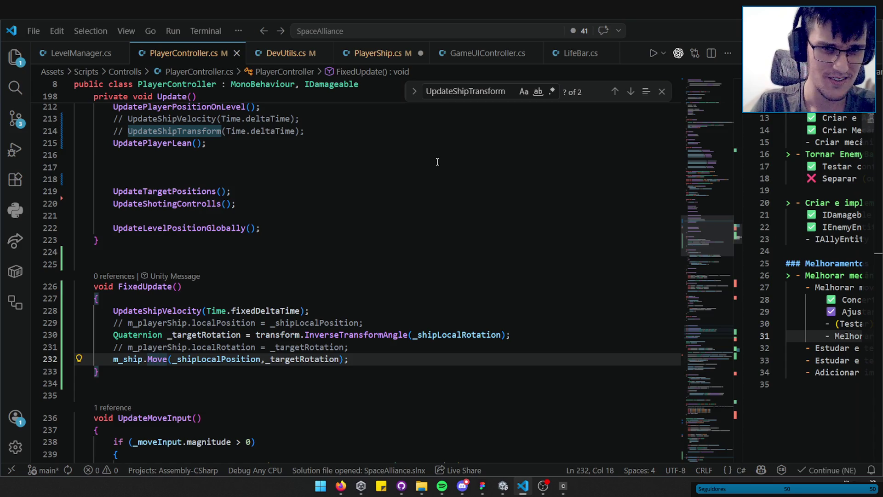
- Search for 'Tryge' and inspect how Start assigns m_rigidbody via TryGetComponentInParent
double_click(494, 90)
type("Tryge")
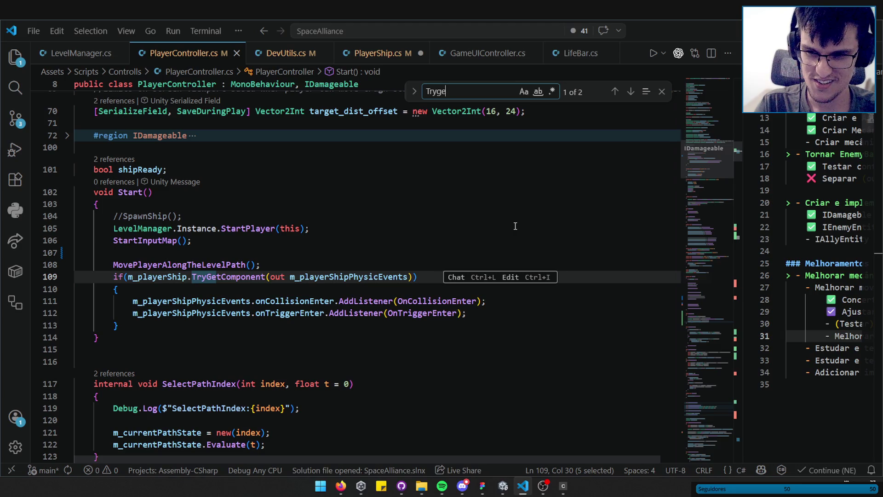
key("alt+Left")
key("alt+Right")
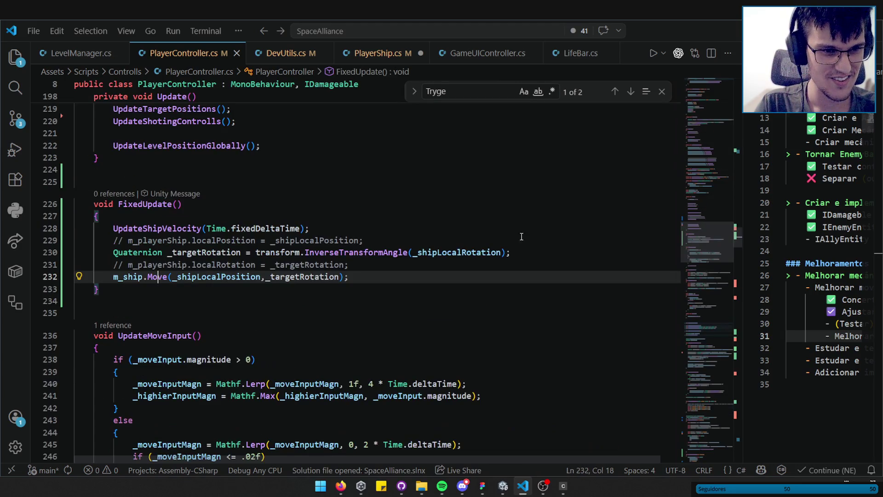
key("alt+Right")
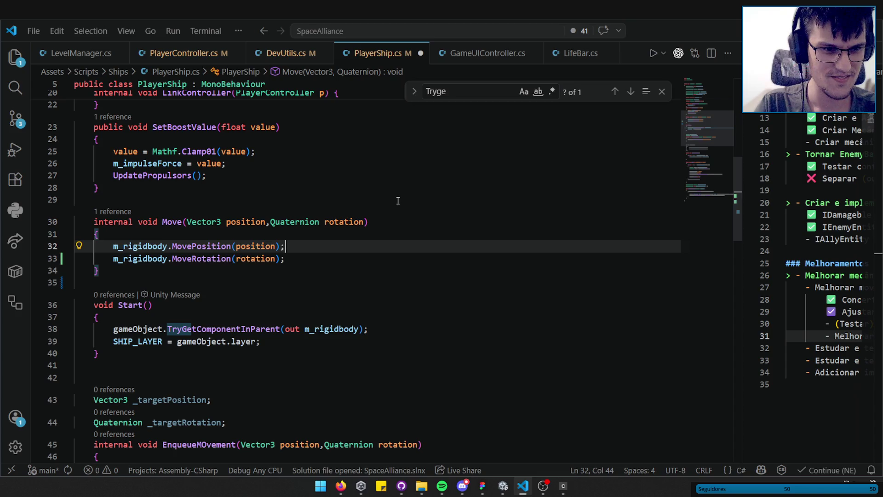
left_click_drag(108, 328, 424, 354)
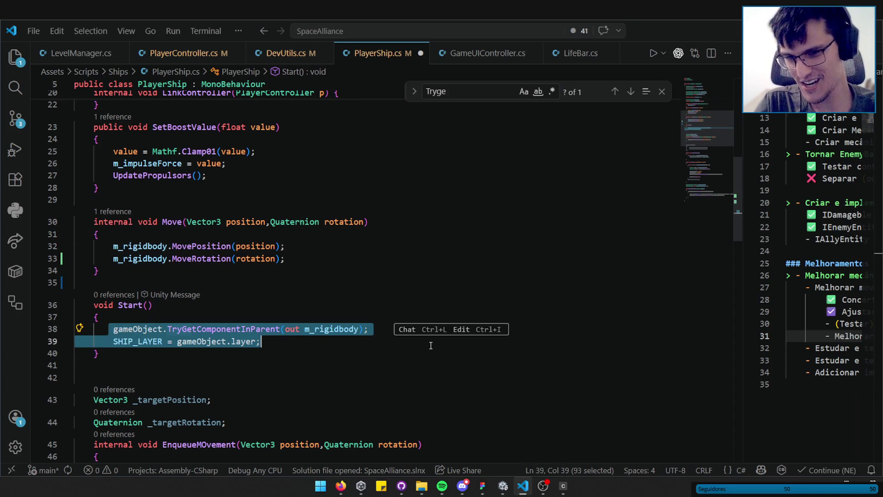
left_click(430, 346)
left_click_drag(301, 355, 111, 328)
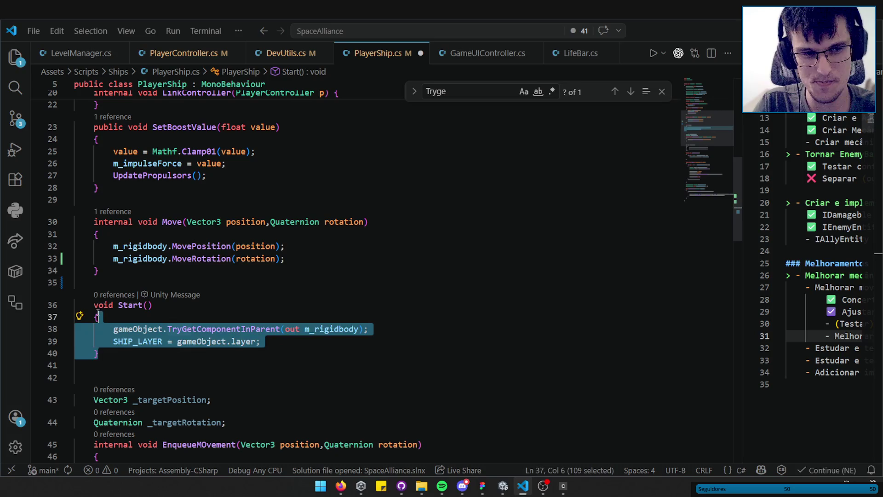
left_click(335, 329)
double_click(336, 329)
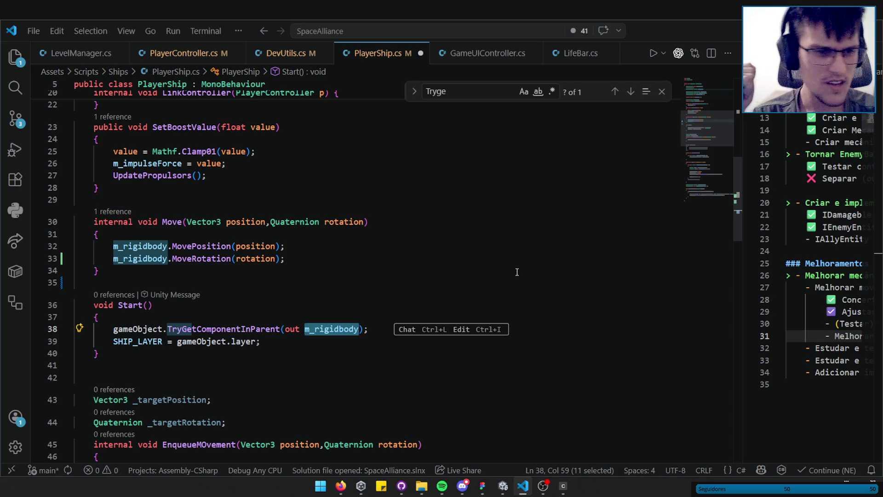
- Use F2 rename to change EnqueueMOvement to EnqueueMovement across the script
scroll(276, 322, "down", 2)
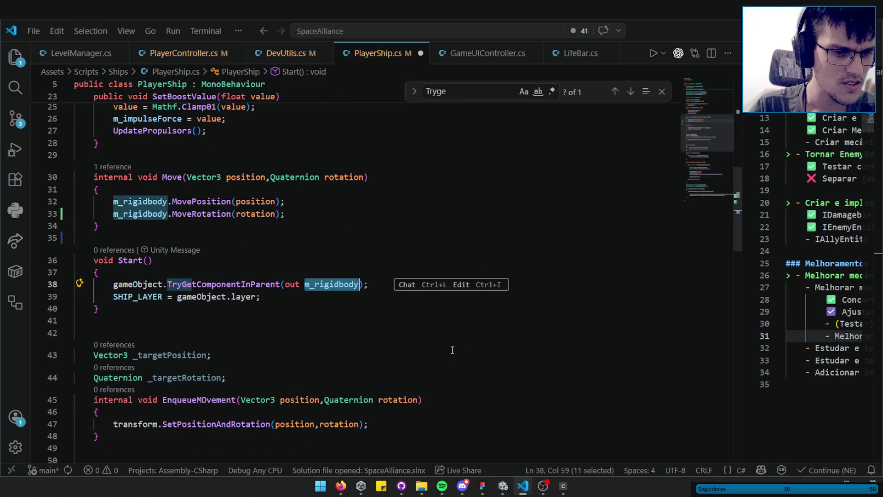
left_click(206, 400)
key("F2")
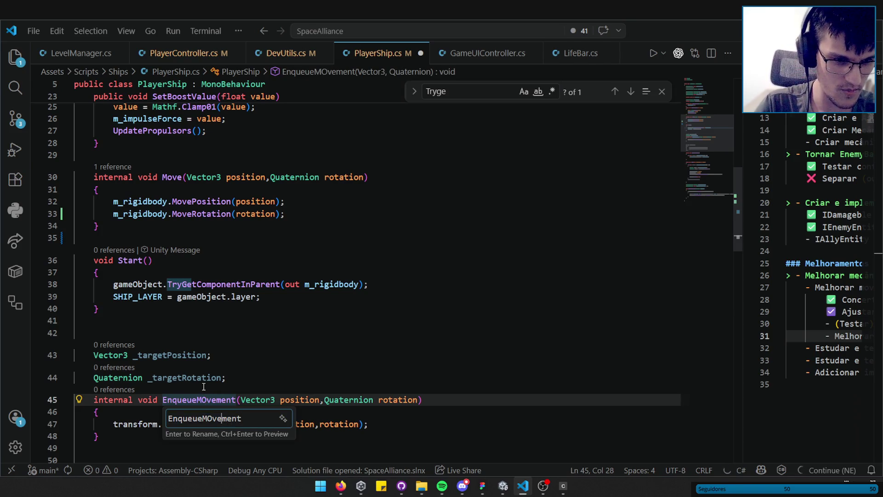
key("BackSpace")
type("o")
key("Return")
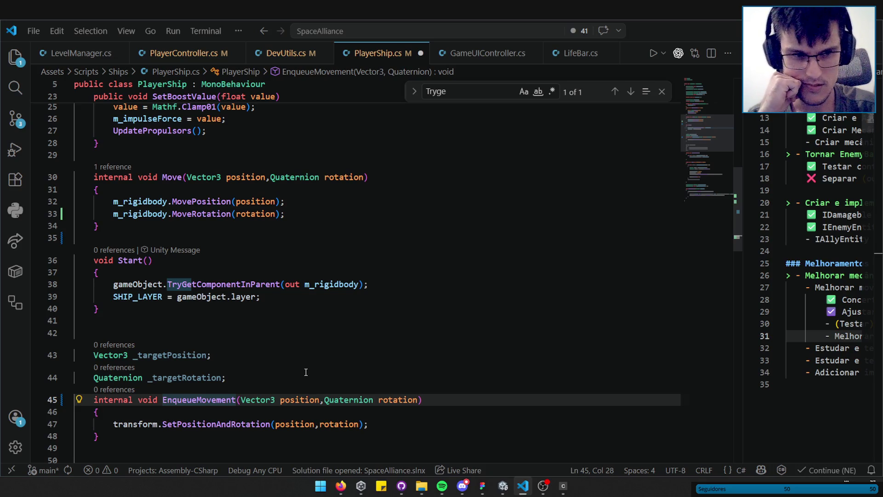
left_click_drag(728, 128, 724, 185)
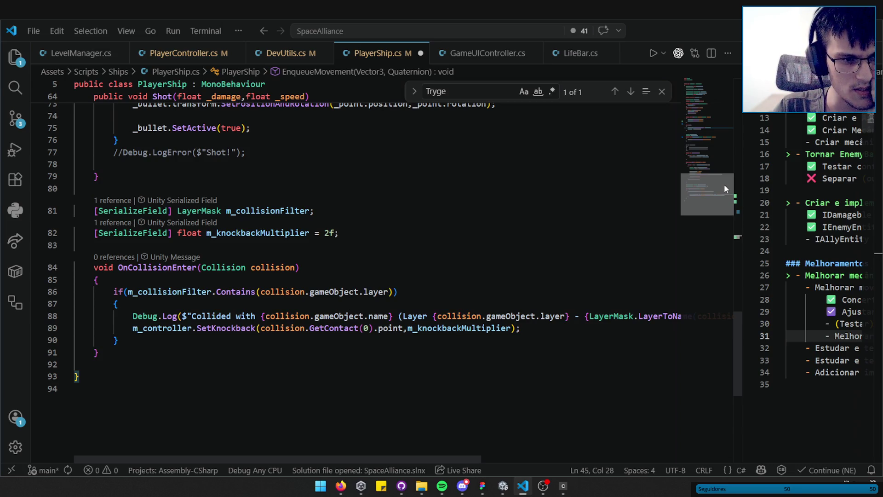
scroll(725, 184, "up", 2)
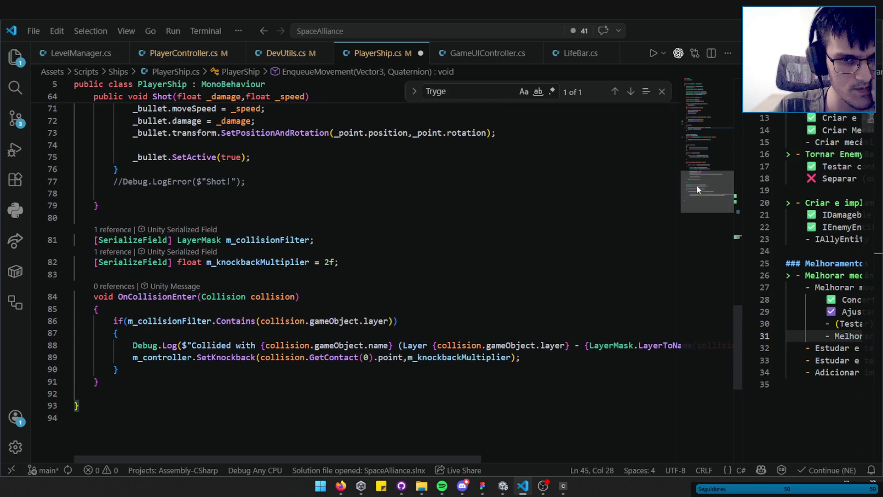
scroll(699, 181, "up", 3)
scroll(700, 181, "down", 3)
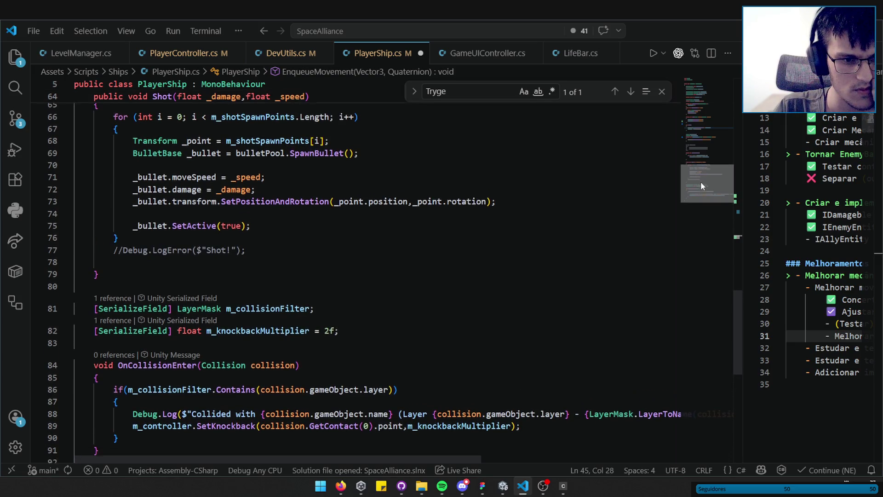
- Select and review the collision fields and the OnCollisionEnter method
left_click_drag(138, 401, 94, 259)
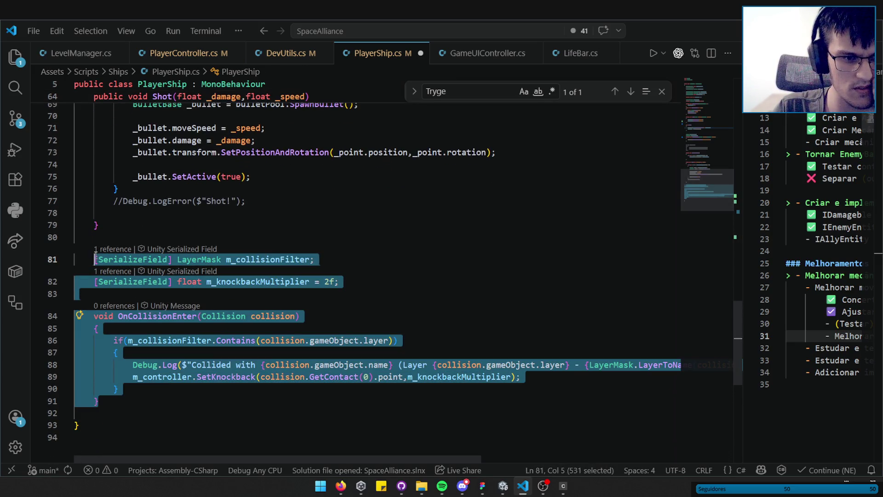
double_click(156, 316)
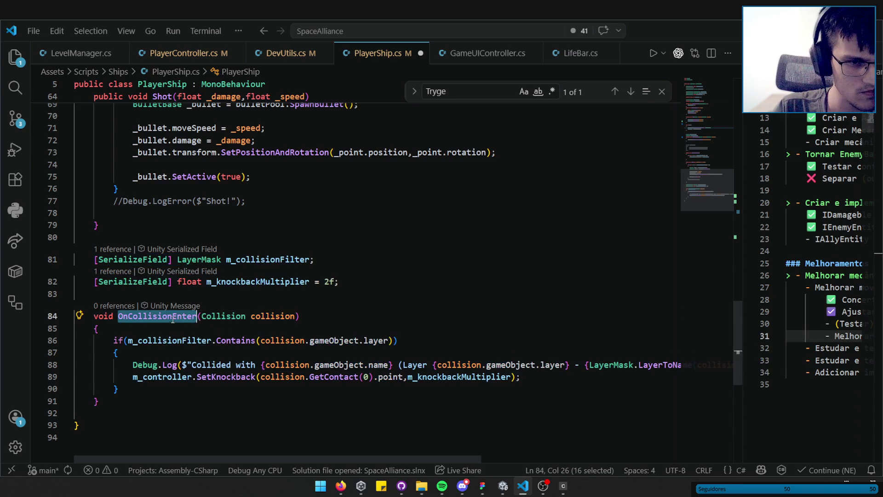
scroll(467, 291, "up", 4)
scroll(466, 291, "up", 14)
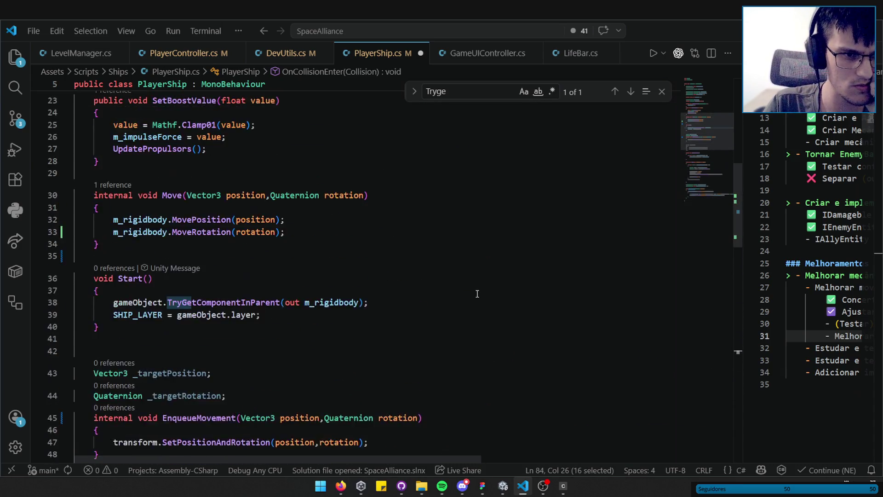
mouse_move(713, 120)
left_mouse_down()
mouse_move(714, 192)
mouse_move(714, 169)
mouse_move(713, 180)
left_mouse_up()
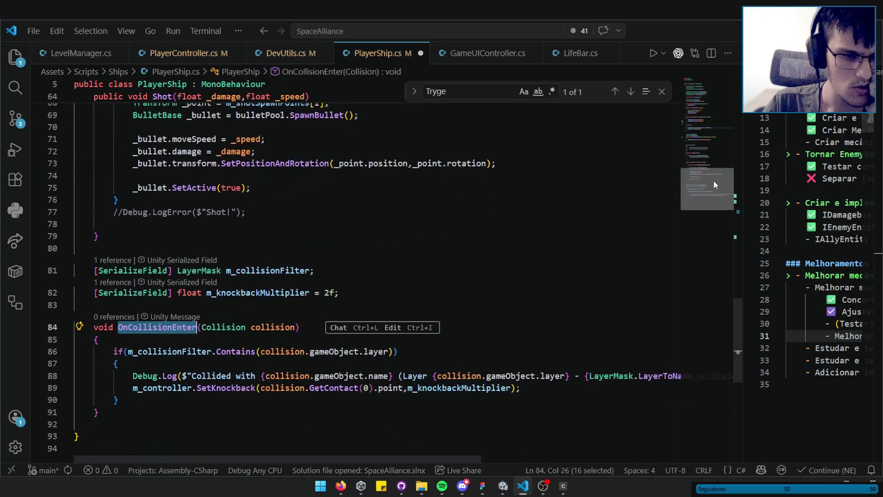
left_click_drag(100, 405, 94, 313)
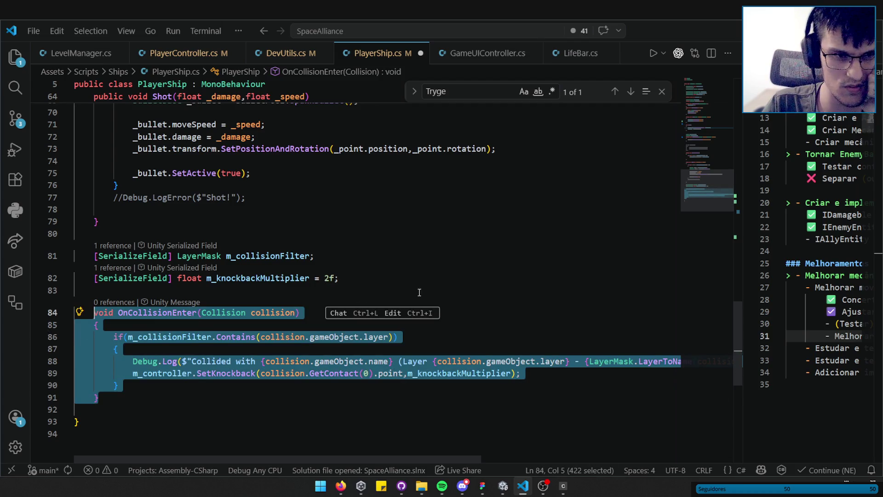
scroll(432, 301, "up", 6)
scroll(303, 302, "down", 2)
- Select the Shot method and the OnCollisionEnter block, then switch to Unity
mouse_move(99, 378)
left_mouse_down()
mouse_move(111, 244)
mouse_move(251, 354)
left_mouse_up()
key("shift+alt+Right")
key("shift+alt+Right")
key("shift+alt+Right")
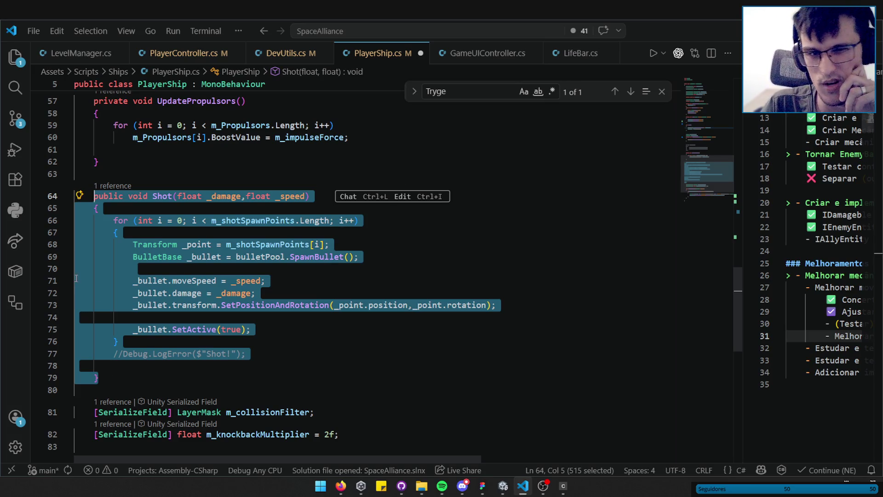
scroll(295, 348, "up", 15)
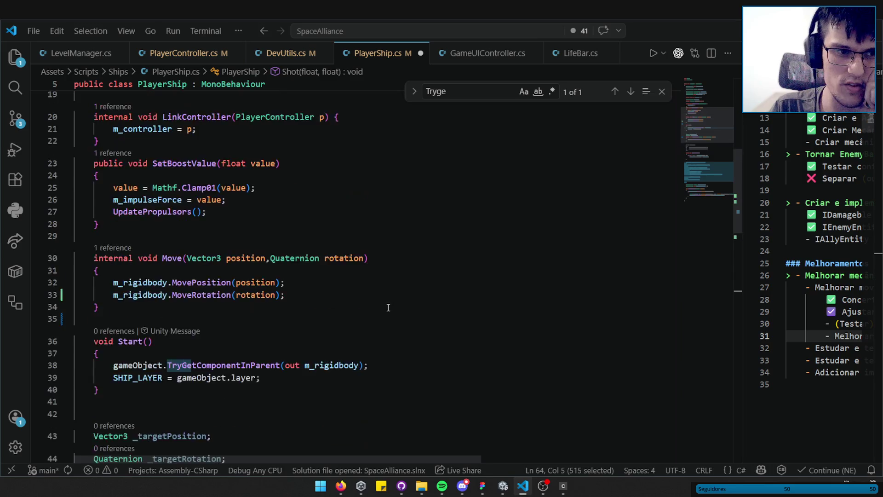
scroll(349, 299, "up", 3)
scroll(347, 295, "down", 13)
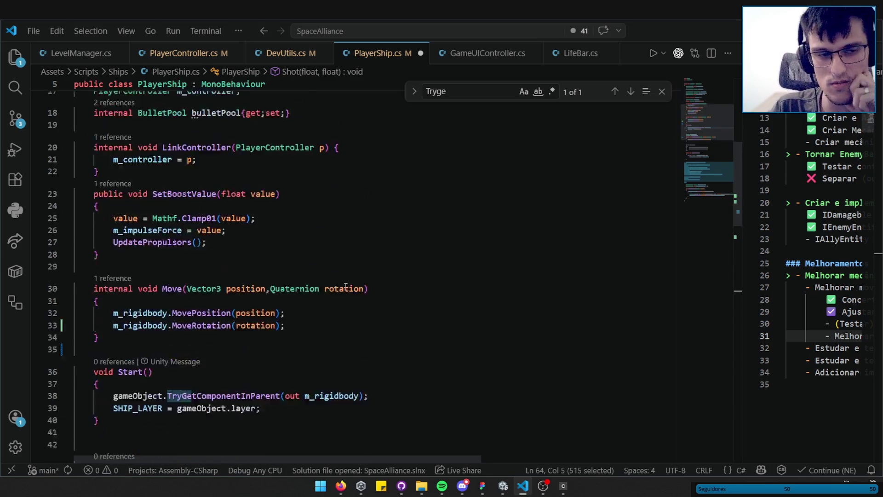
scroll(345, 289, "down", 13)
mouse_move(108, 295)
left_mouse_down()
mouse_move(131, 235)
mouse_move(102, 190)
left_mouse_up()
scroll(699, 194, "up", 20)
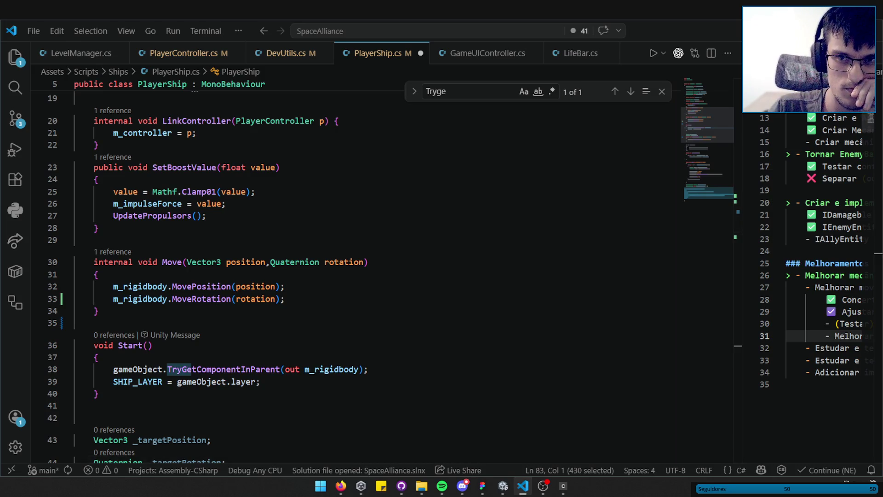
key("alt+Tab")
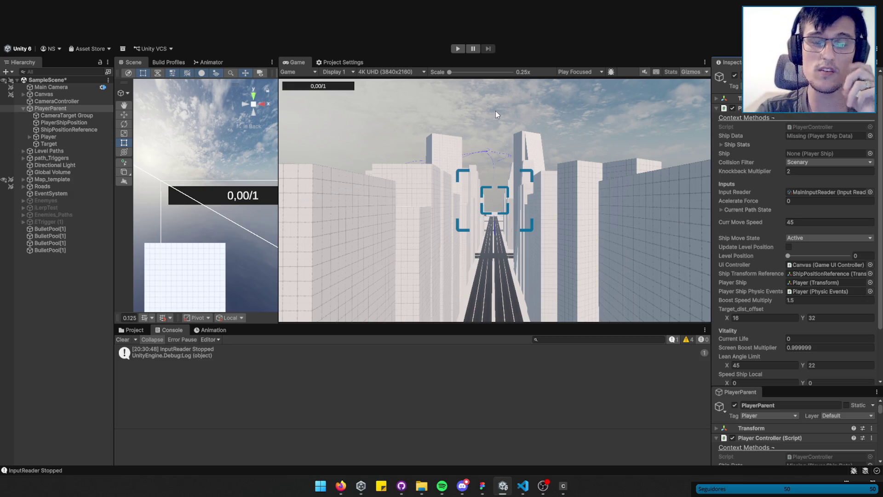
- Clear the Unity Console, make the Console panel slightly shorter, and return to PlayerShip.cs line 39
left_click(123, 339)
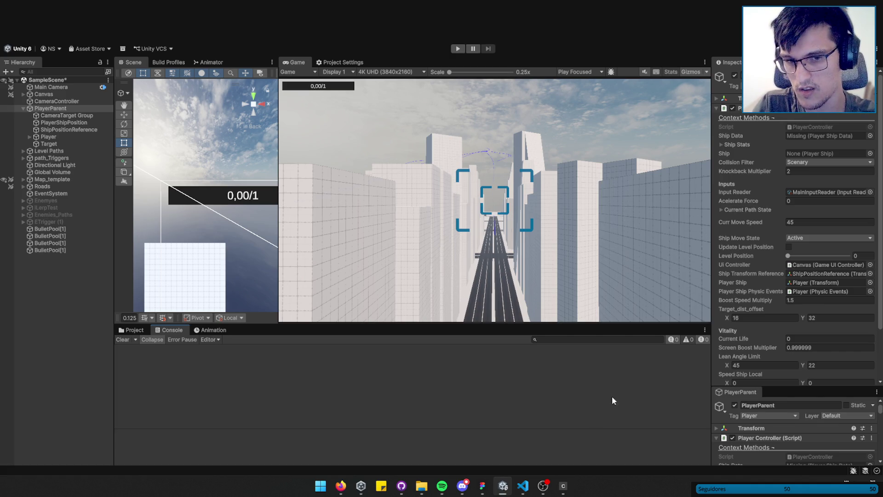
left_click(523, 485)
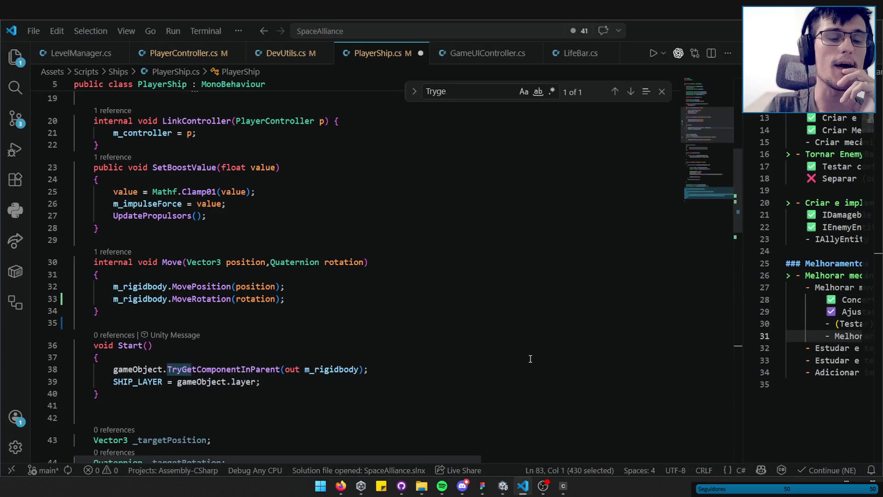
left_click(523, 488)
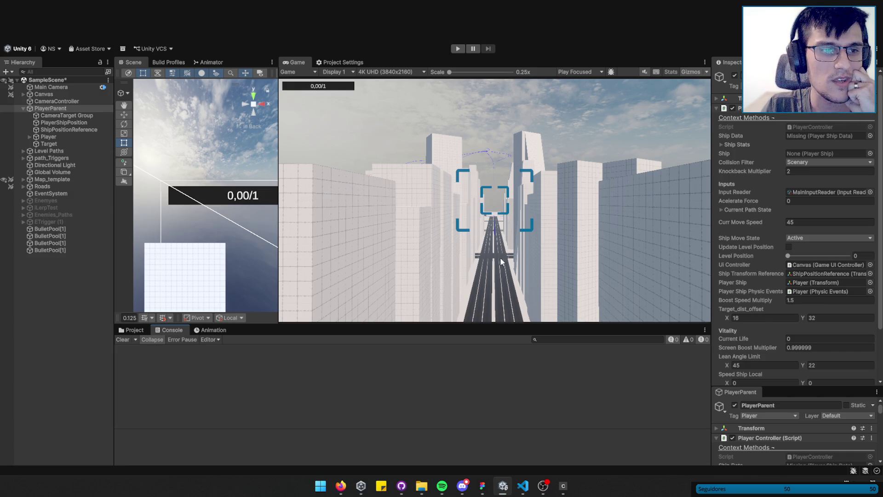
left_click_drag(435, 324, 435, 336)
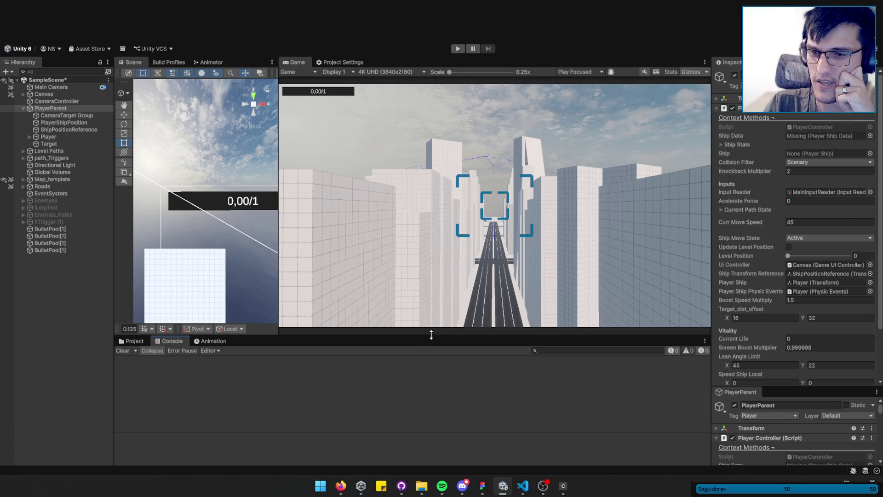
left_click(523, 486)
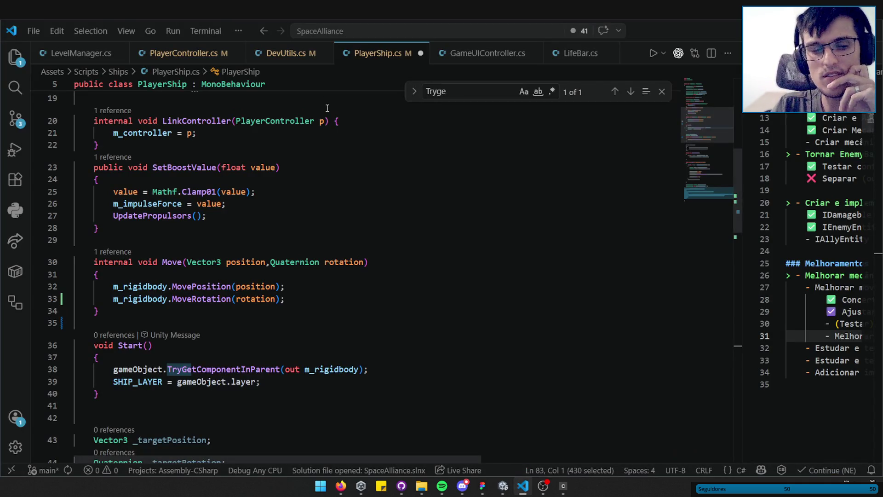
left_click(332, 380)
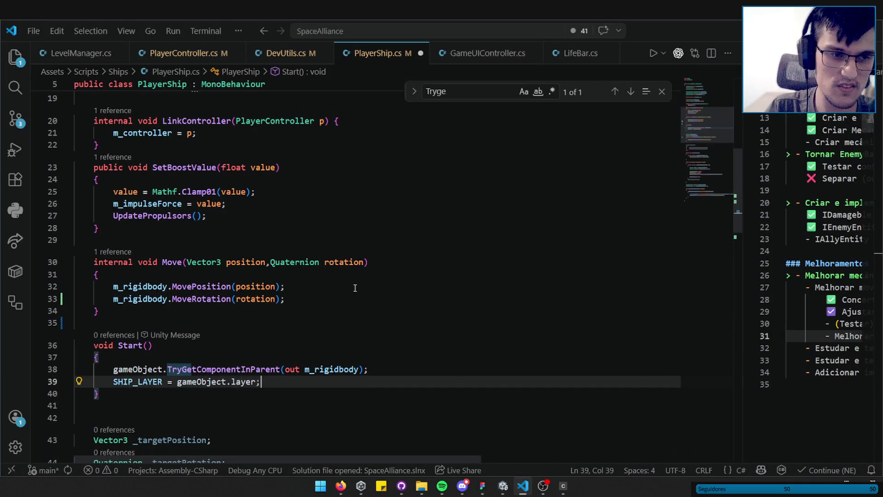
- Save PlayerShip.cs and select the MovePosition call on line 32
scroll(355, 288, "up", 2)
key("ctrl+s")
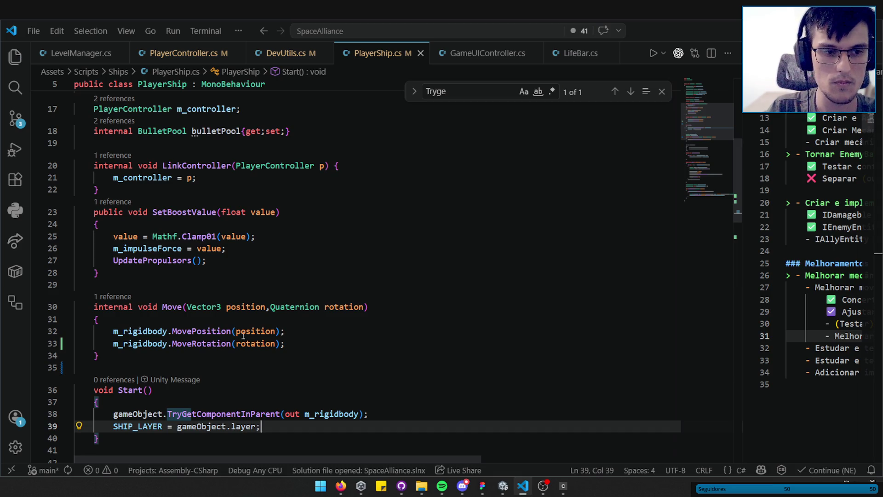
mouse_move(218, 334)
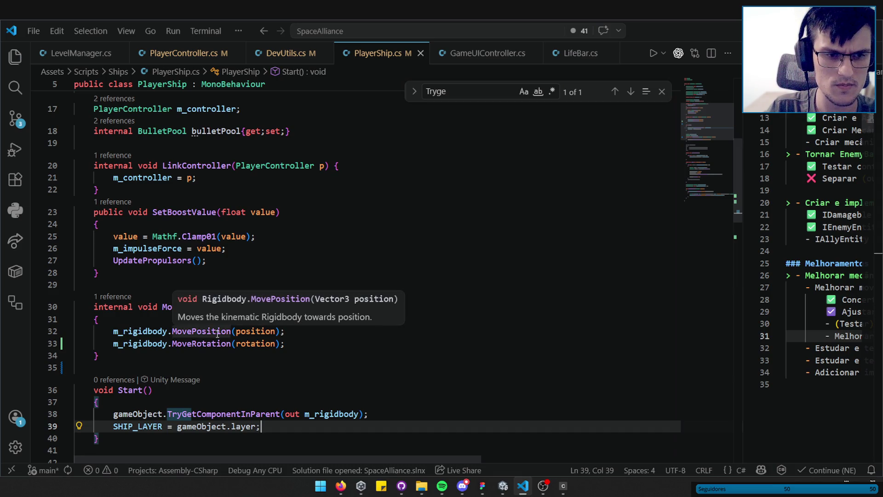
double_click(218, 333)
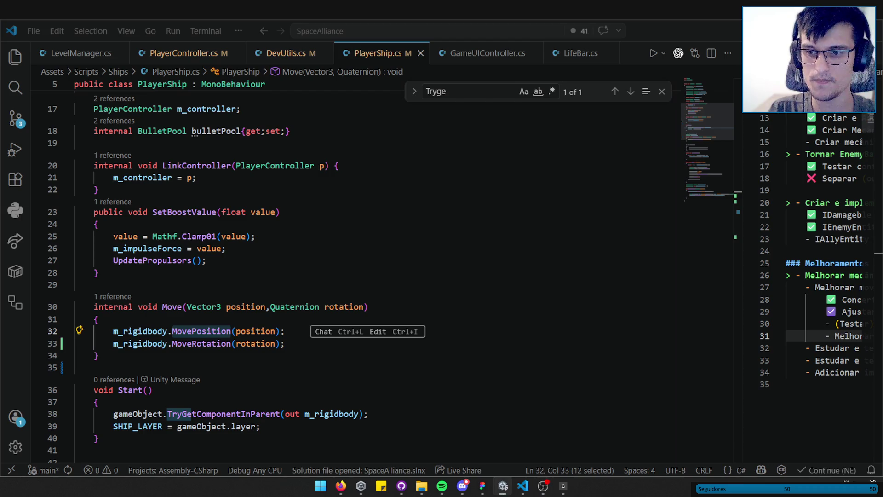
- Review lines 32–33 of the Move method, then open PlayerController.cs
left_click(523, 486)
left_click(370, 345)
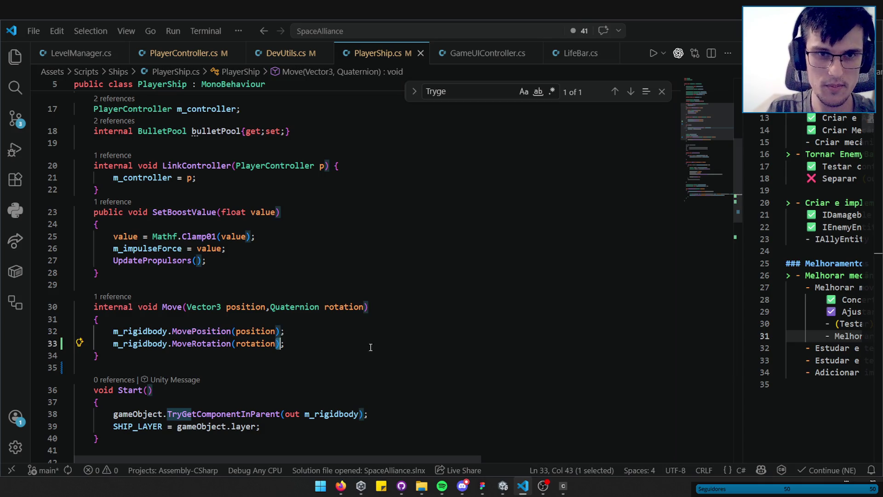
left_click(276, 331)
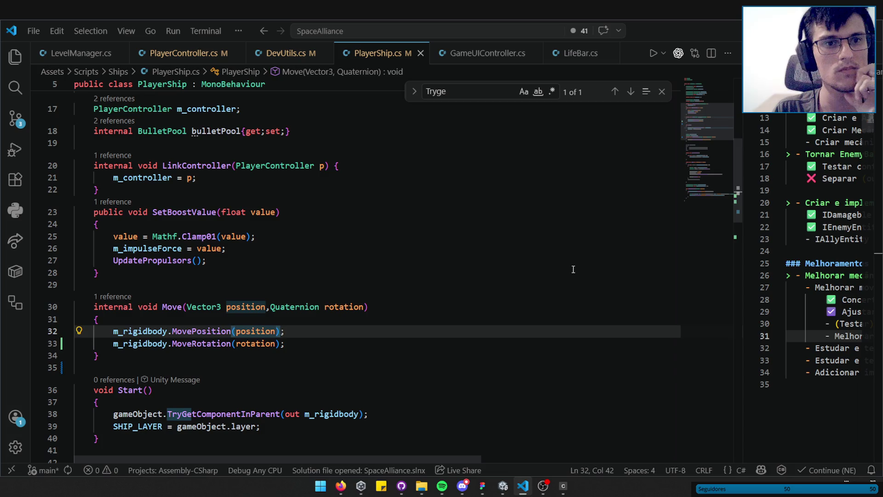
left_click(198, 62)
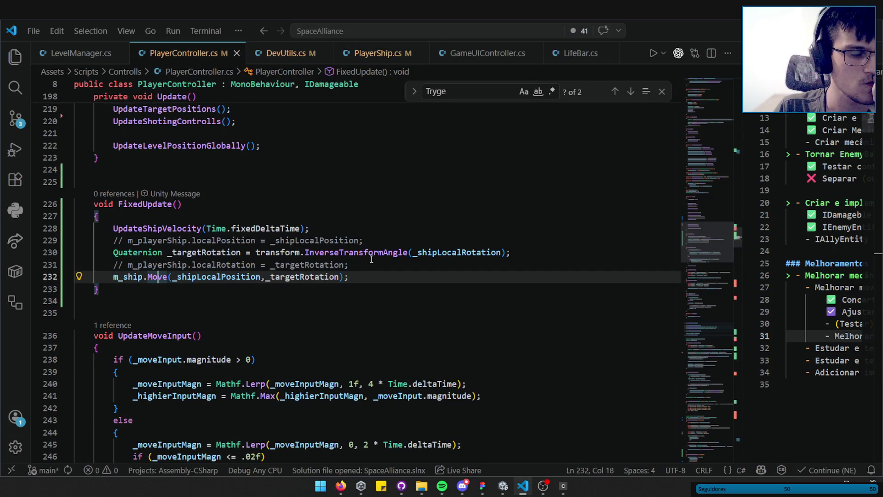
key("End")
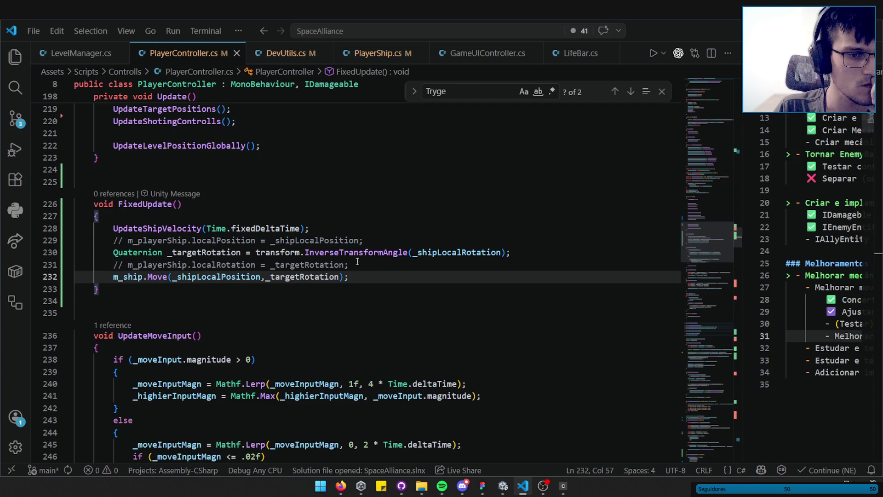
left_click(357, 262)
left_click(356, 277)
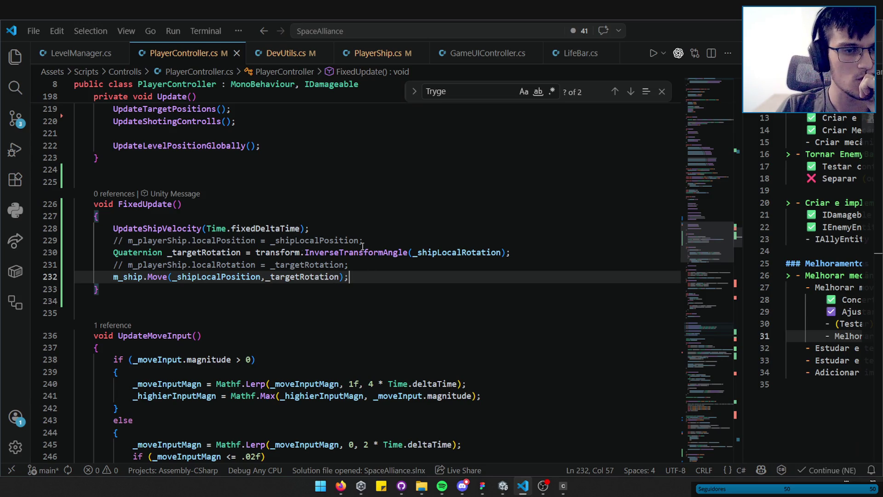
double_click(216, 277)
key("ctrl+f")
left_click(498, 91)
type("=")
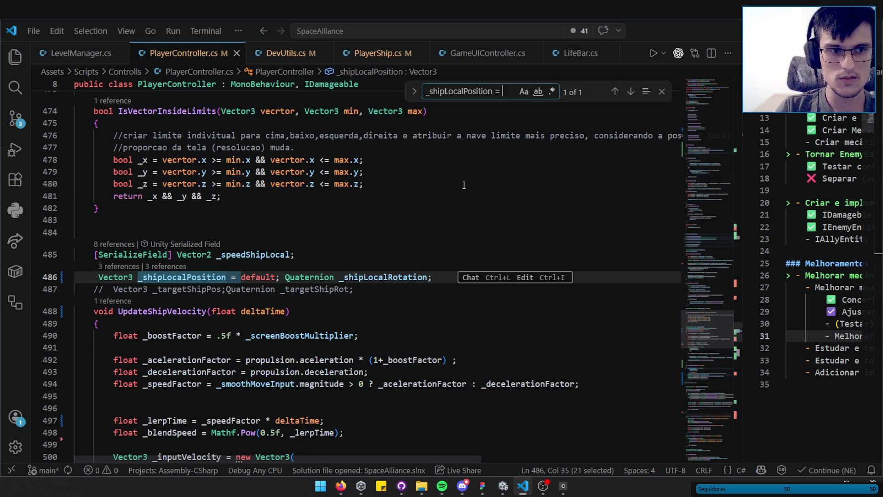
key("alt+Left")
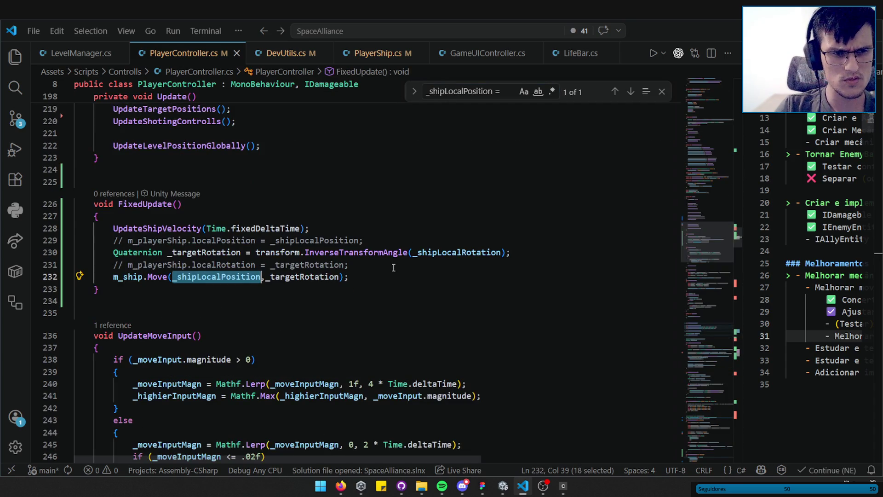
double_click(297, 241)
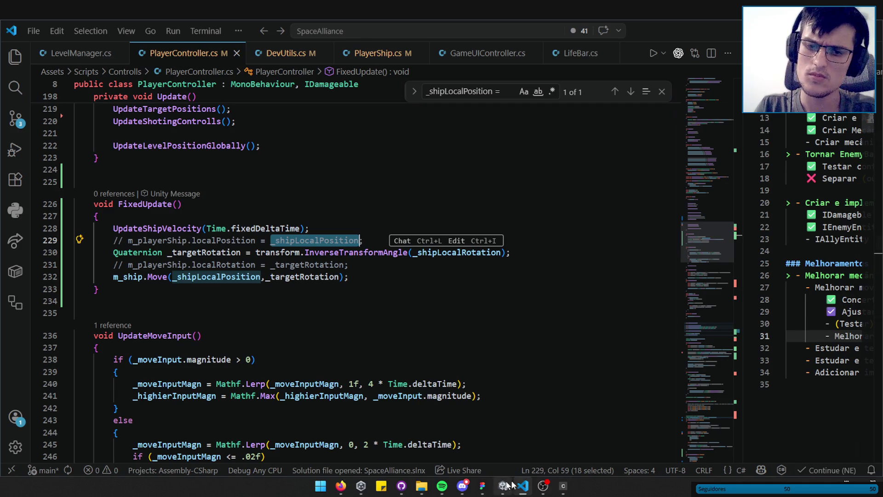
left_click(543, 485)
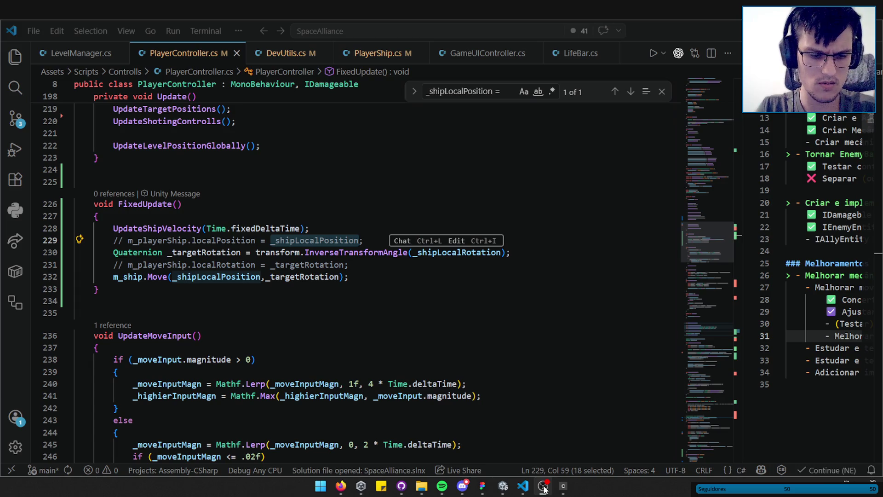
left_click(543, 487)
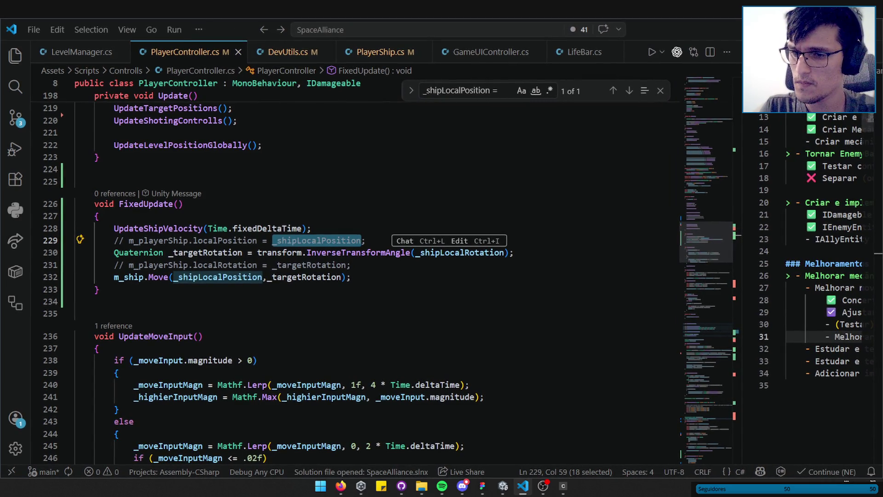
key("alt+Tab")
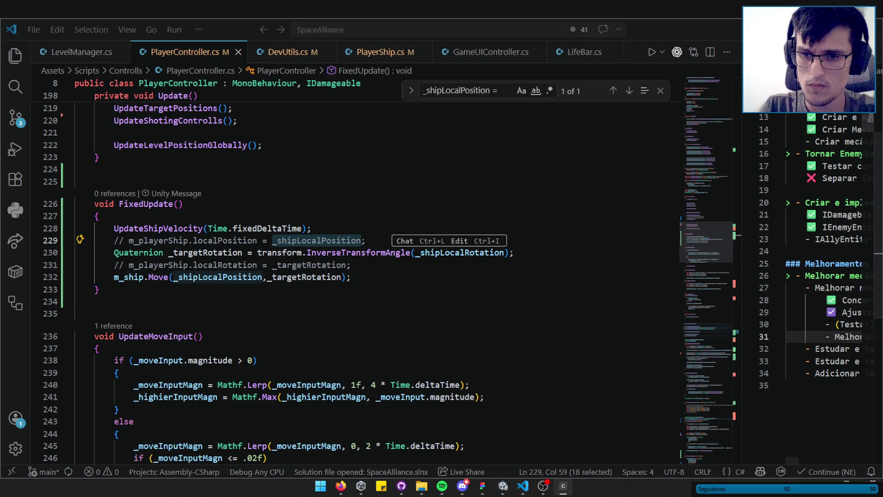
key("alt+Tab")
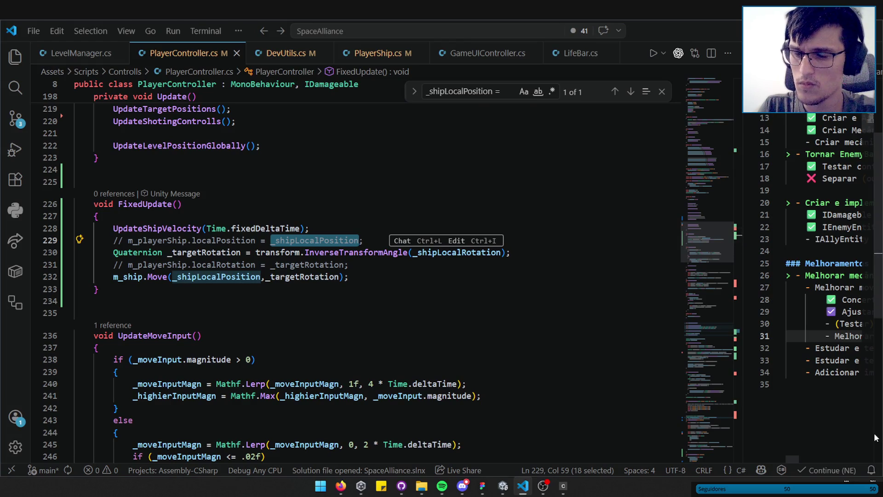
left_click(414, 276)
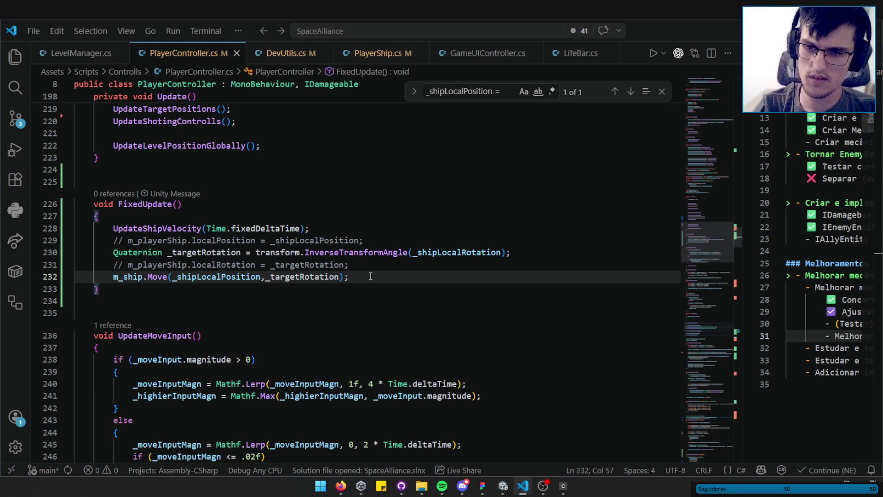
left_click(543, 487)
- Search PlayerController.cs for _shipLocalPosition from the Move call
left_click(385, 272)
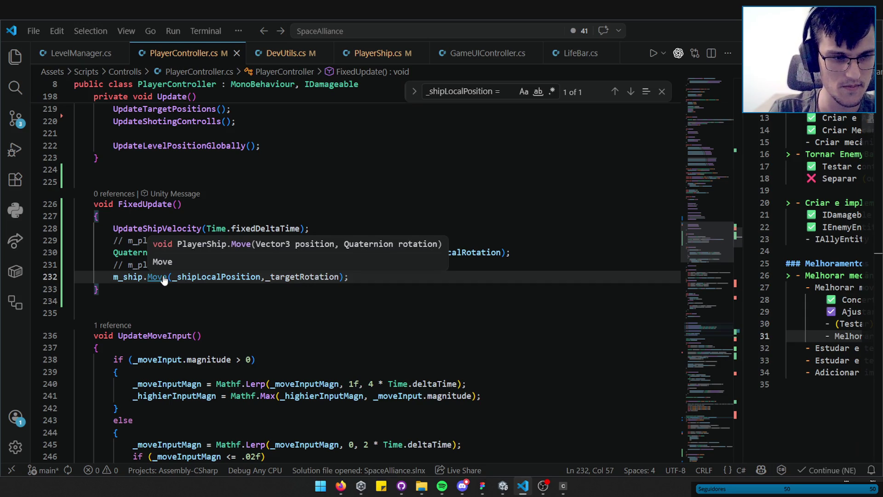
double_click(236, 277)
key("ctrl+f")
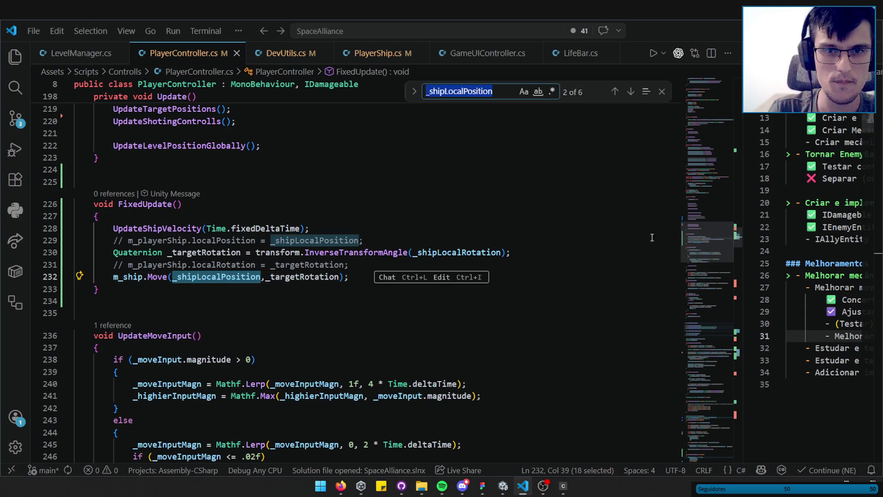
scroll(706, 257, "down", 5)
mouse_move(706, 262)
left_mouse_down()
mouse_move(706, 224)
mouse_move(709, 234)
left_mouse_up()
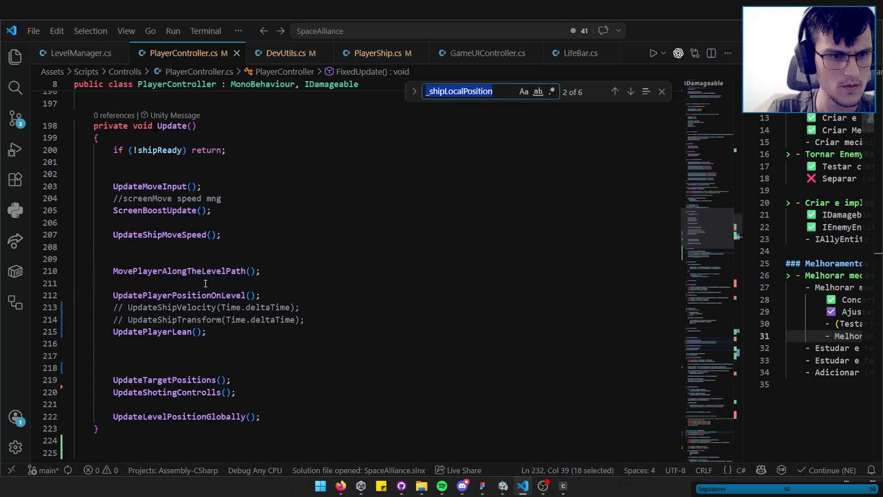
- Uncomment UpdateShipVelocity(Time.deltaTime) in Update, then search for UpdateShipTransform
left_click(291, 307)
scroll(304, 303, "down", 3)
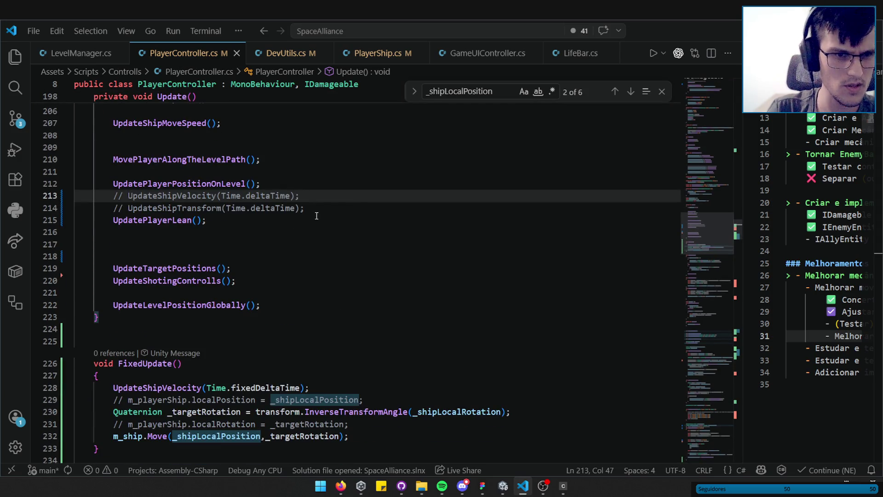
key("ctrl+slash")
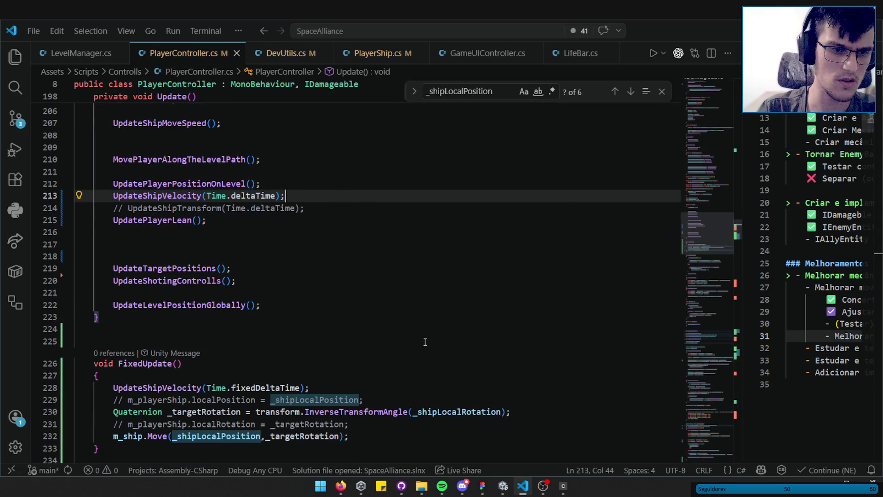
double_click(174, 207)
scroll(284, 289, "down", 8)
scroll(284, 289, "down", 15)
key("ctrl+f")
left_click_drag(715, 281, 717, 350)
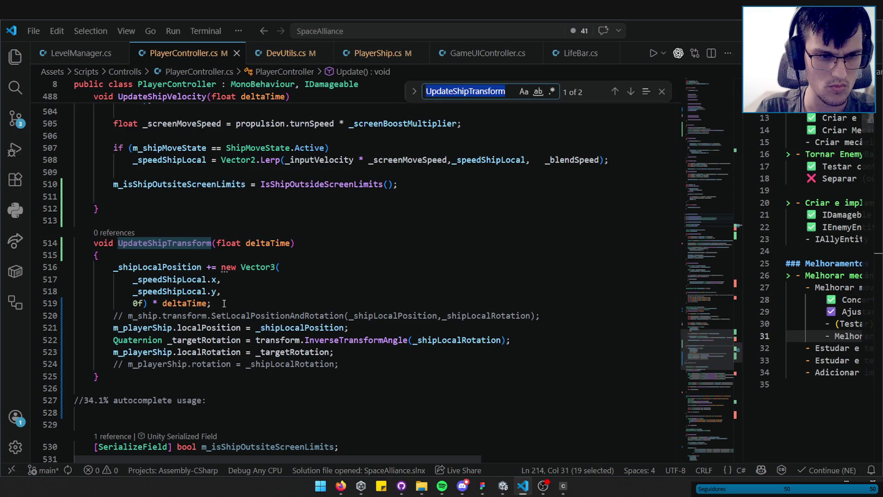
left_click_drag(224, 303, 115, 269)
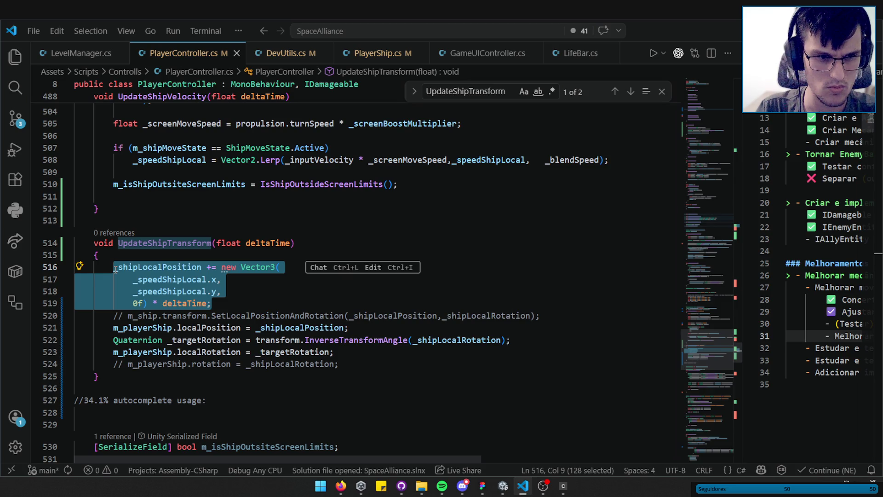
double_click(142, 272)
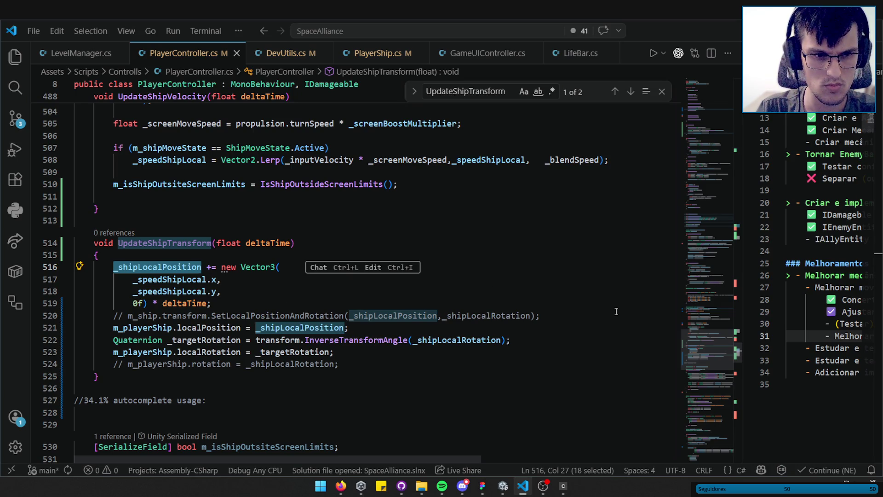
key("ctrl+f")
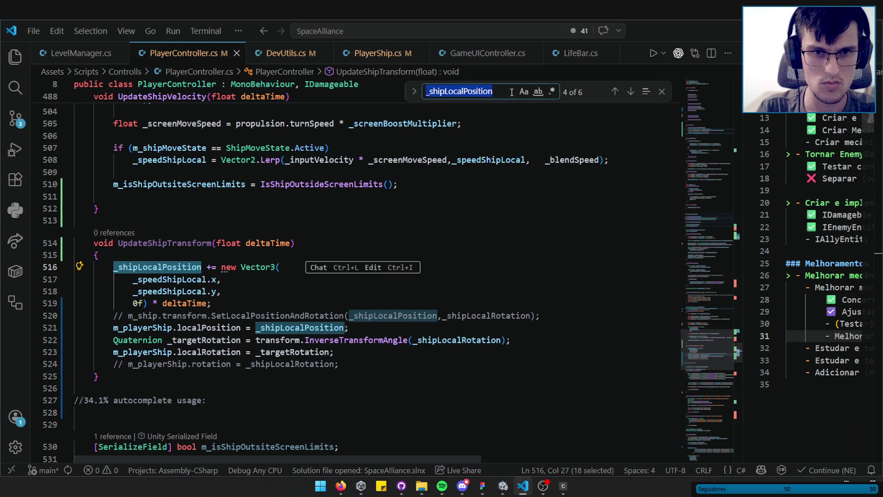
left_click(512, 92)
type("=")
key("Return")
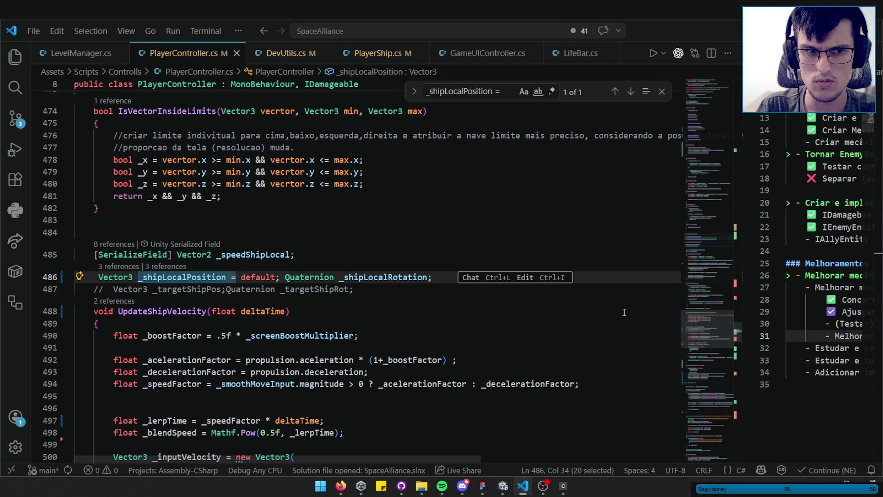
key("BackSpace")
key("BackSpace")
key("Return")
key("Return")
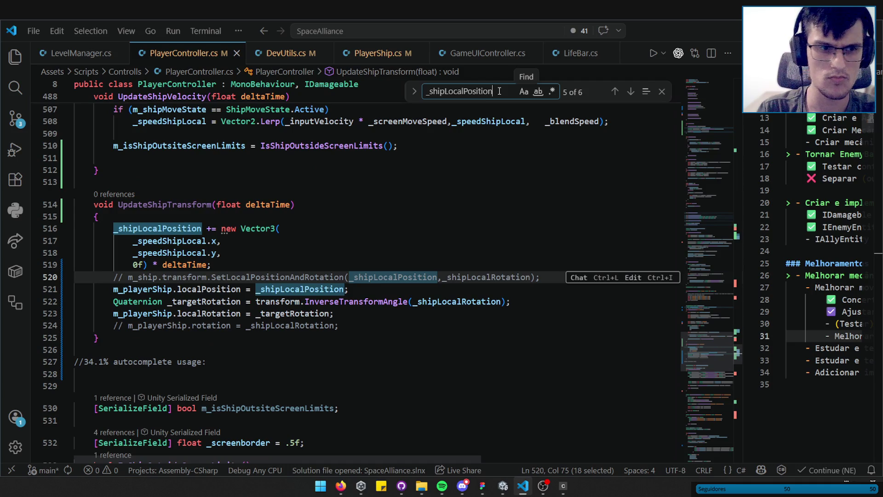
left_click_drag(711, 354, 706, 245)
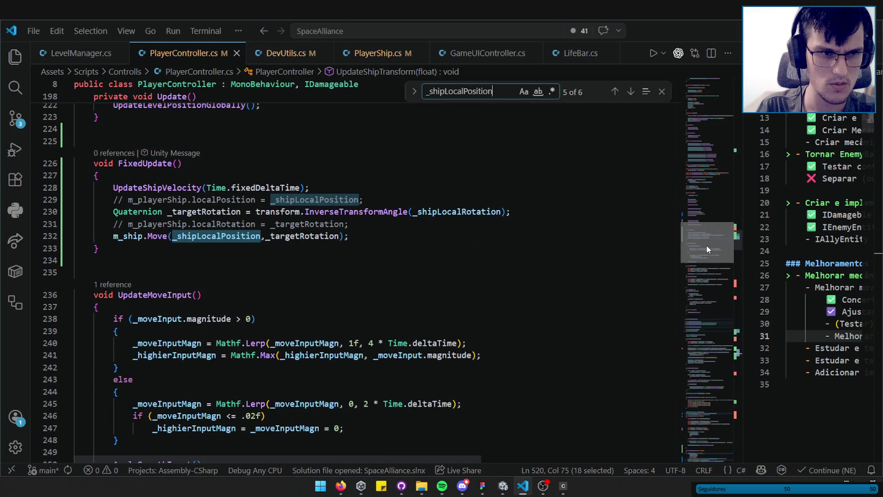
left_click(615, 92)
left_click(615, 92)
left_click(615, 92)
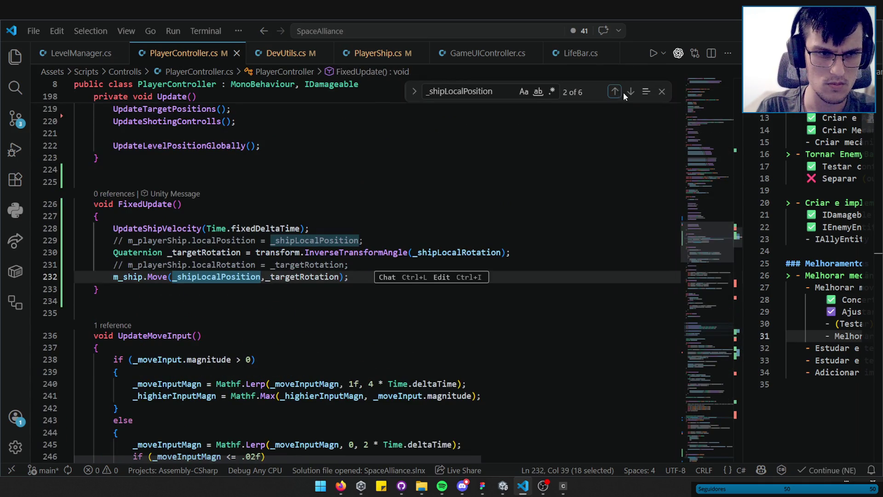
left_click(630, 93)
left_click(630, 93)
left_click(629, 94)
left_click(629, 93)
left_click(630, 93)
left_click(629, 93)
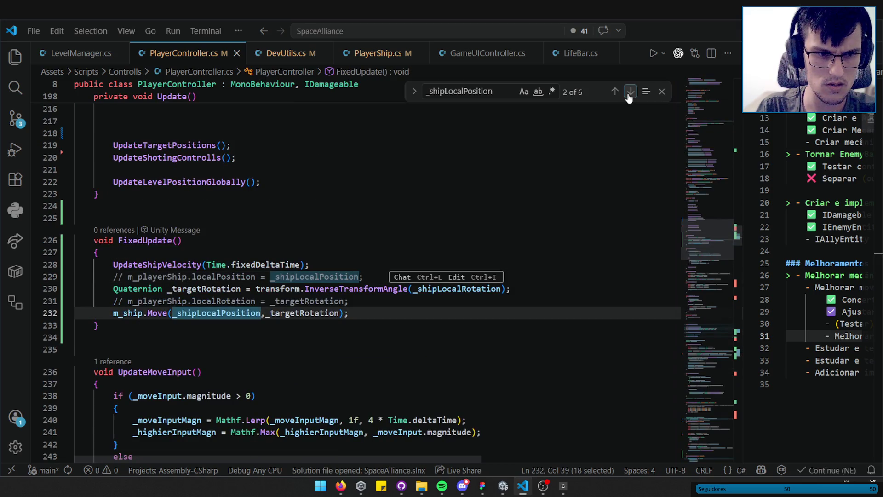
left_click(630, 94)
left_click(629, 93)
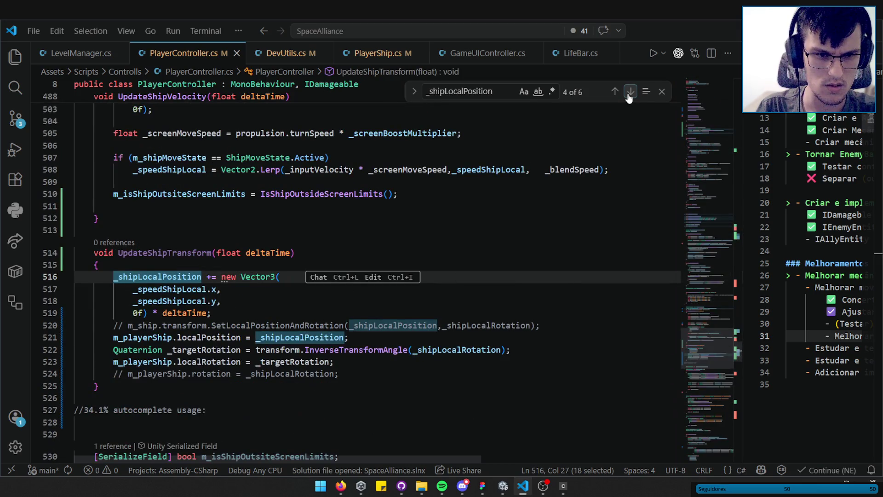
scroll(413, 276, "up", 6)
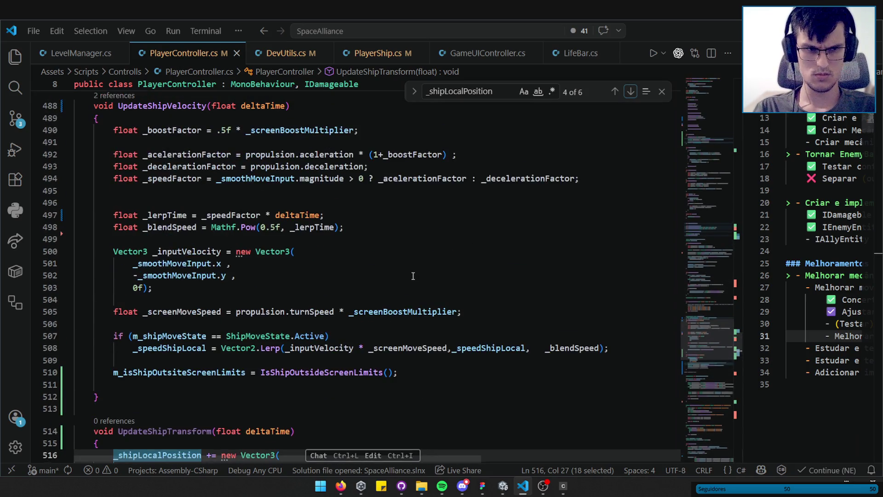
scroll(404, 276, "down", 2)
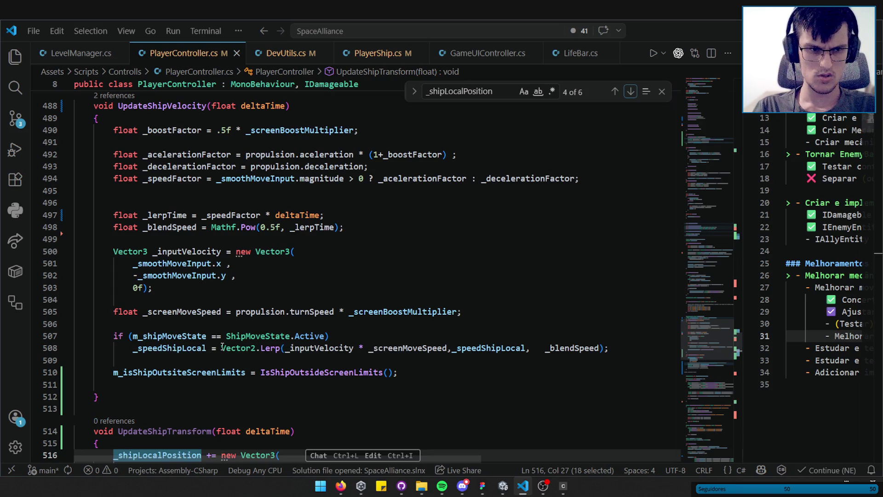
double_click(170, 347)
scroll(332, 306, "down", 3)
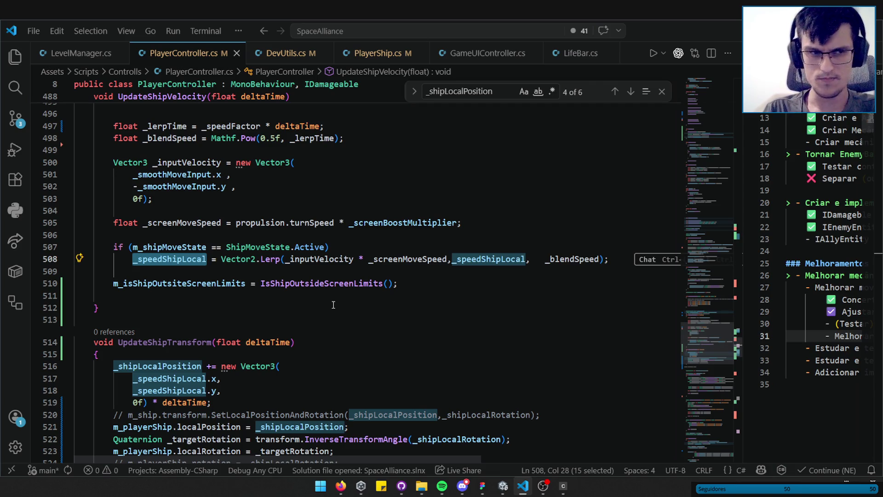
- Glance at Unity, revisit lines 509–510 of PlayerController.cs, then bring Unity forward to test
left_click(563, 486)
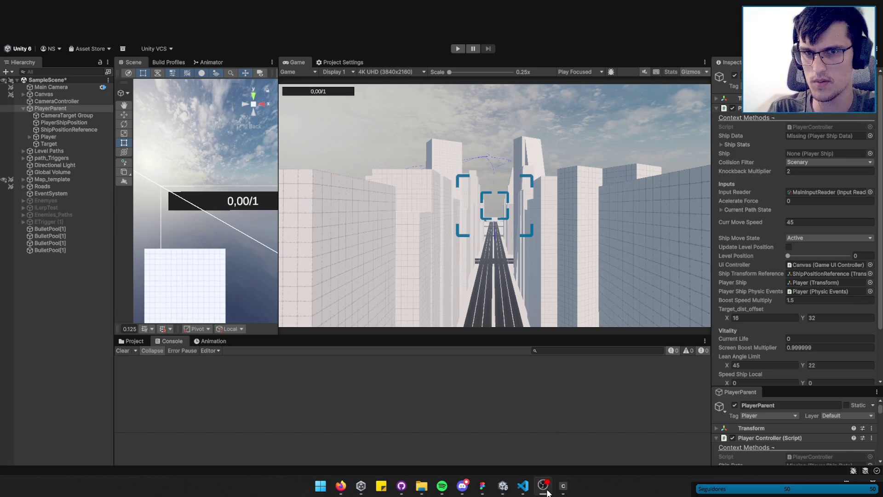
left_click(523, 486)
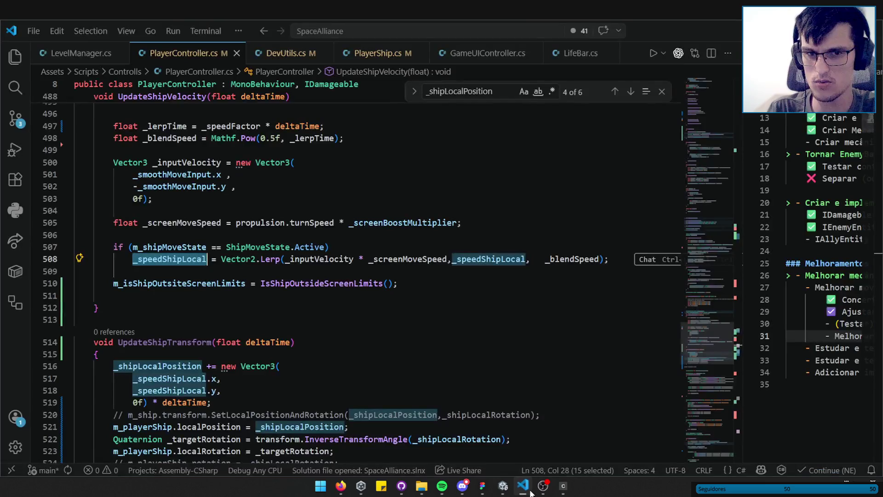
left_click(417, 275)
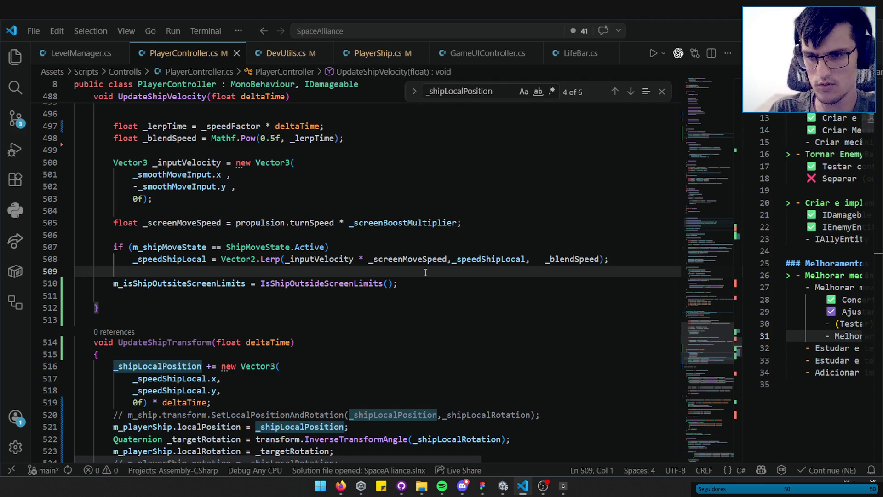
left_click(421, 281)
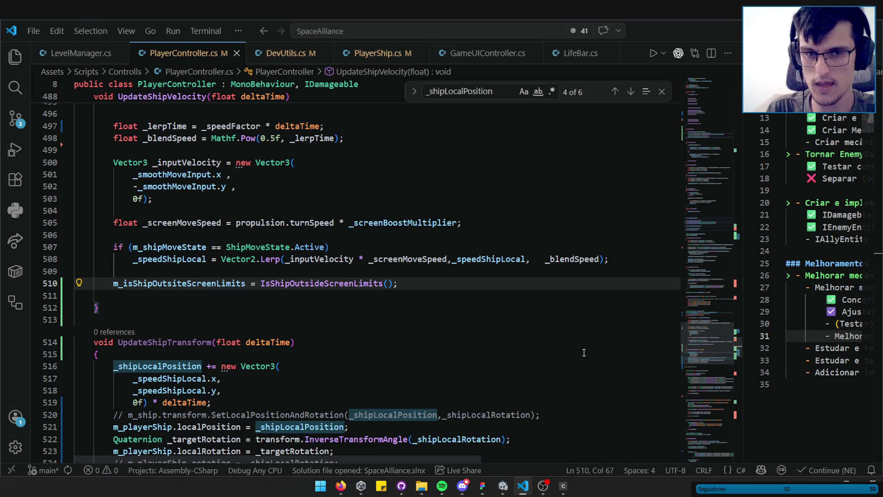
left_click(524, 487)
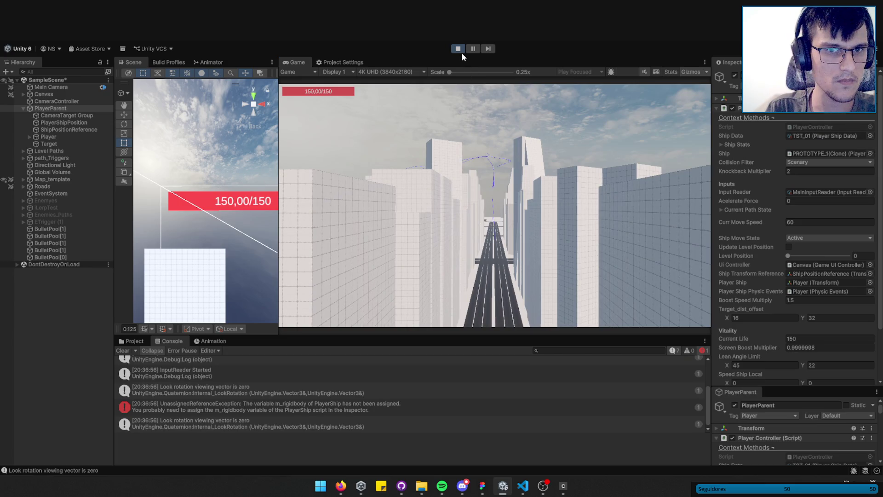
- Play SampleScene, stop it after the unassigned m_rigidbody error appears, and return to Visual Studio Code
left_click(462, 51)
left_click(460, 50)
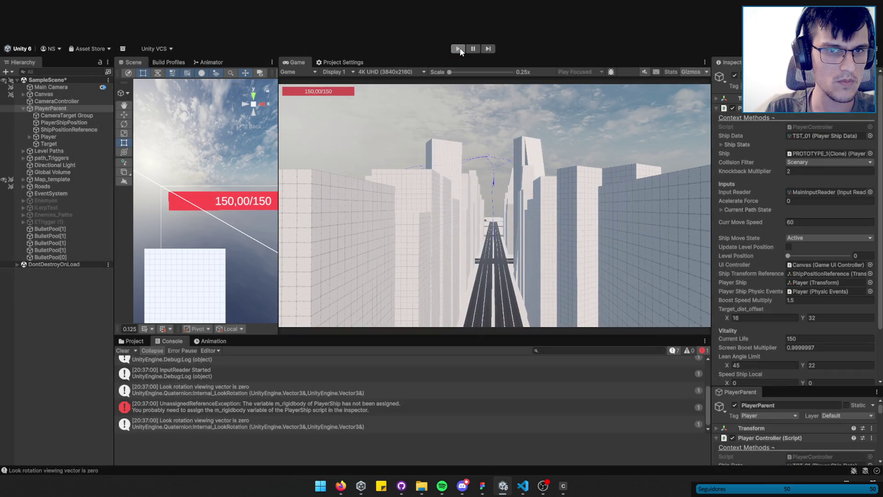
left_click(460, 51)
left_click(523, 486)
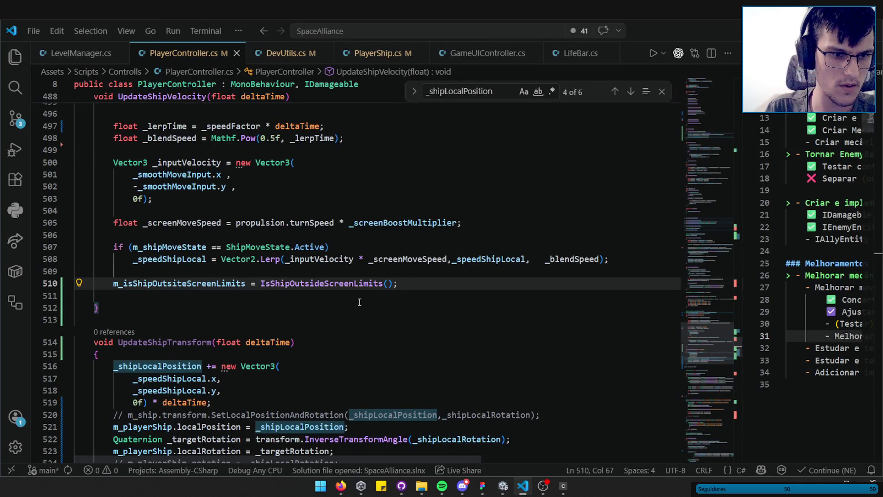
- Locate FixedUpdate's m_ship.Move call on line 232, briefly checking the Unity window
scroll(359, 303, "down", 2)
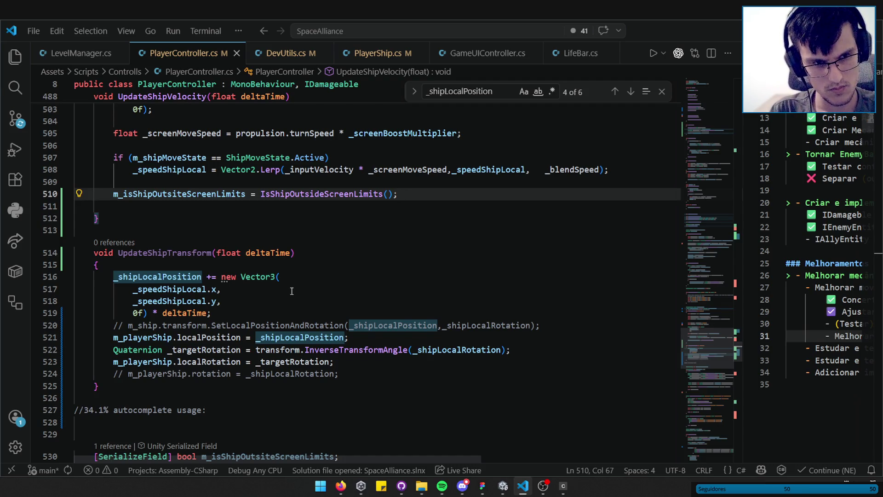
mouse_move(713, 351)
left_mouse_down()
mouse_move(717, 247)
mouse_move(719, 285)
mouse_move(719, 263)
left_mouse_up()
scroll(202, 314, "up", 5)
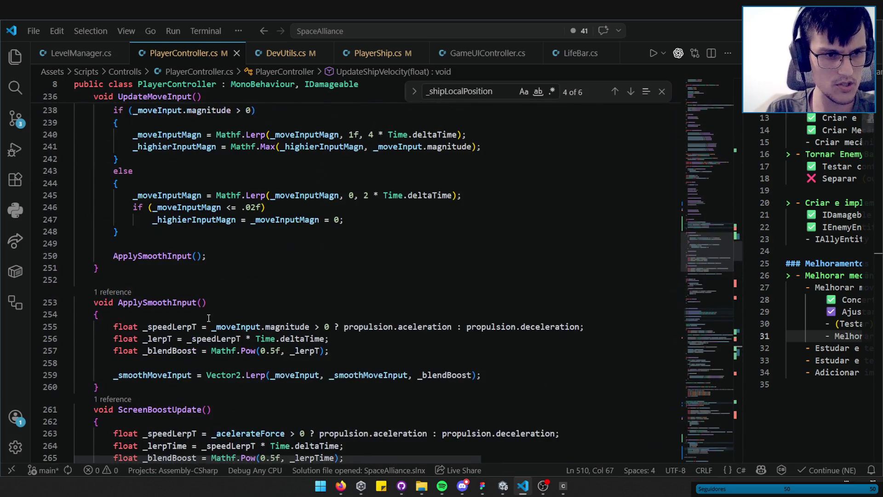
scroll(324, 293, "up", 5)
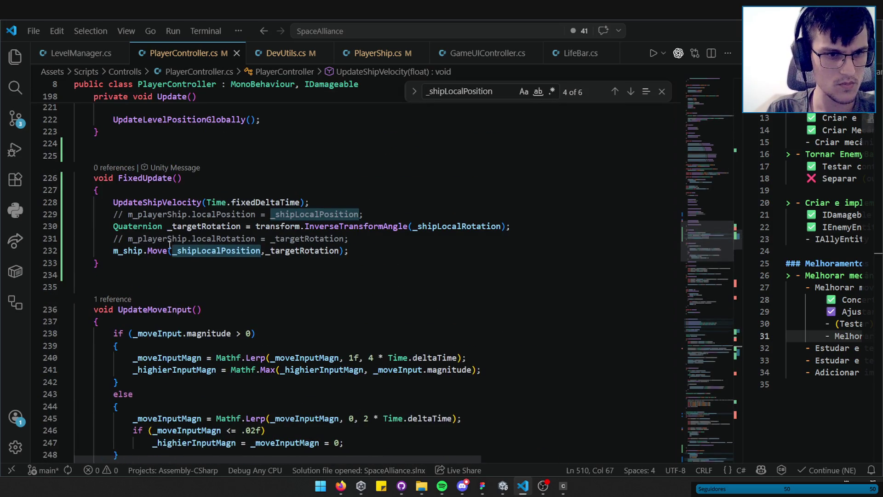
left_click(170, 250)
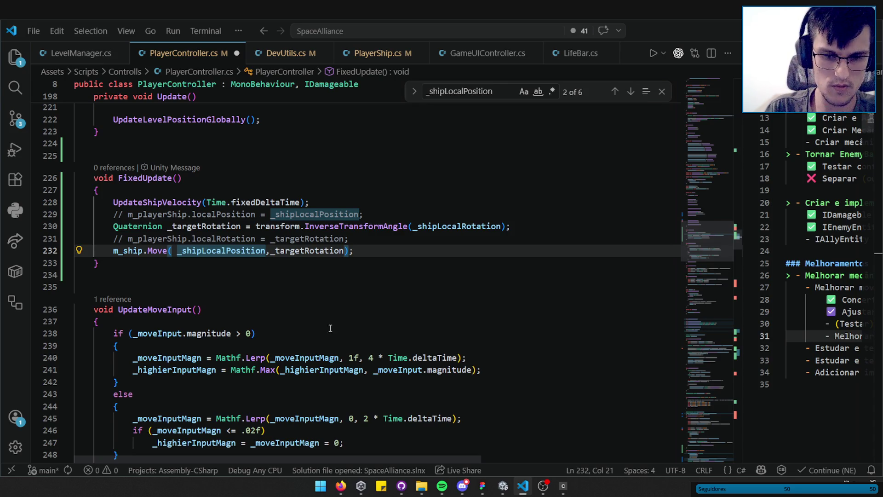
key("alt+Tab")
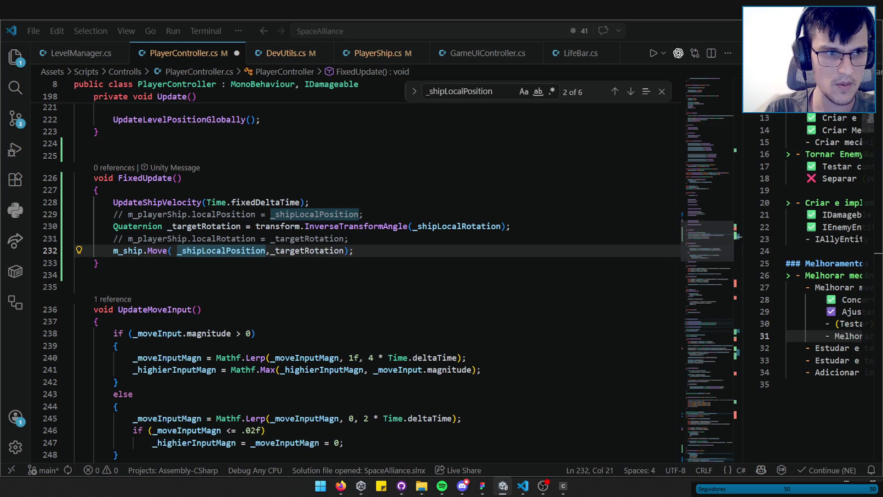
key("alt+Tab")
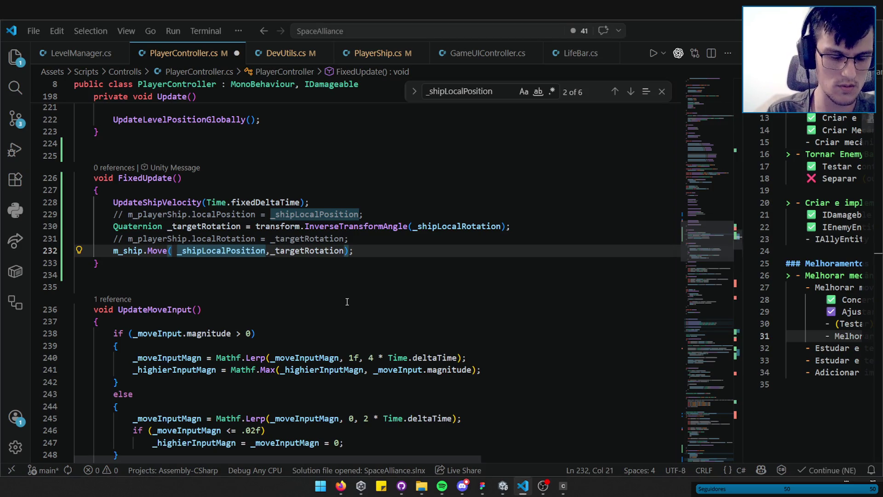
- Prefix the Move argument with 'transform.position +', correcting the 'transfrom' typo
type("trans")
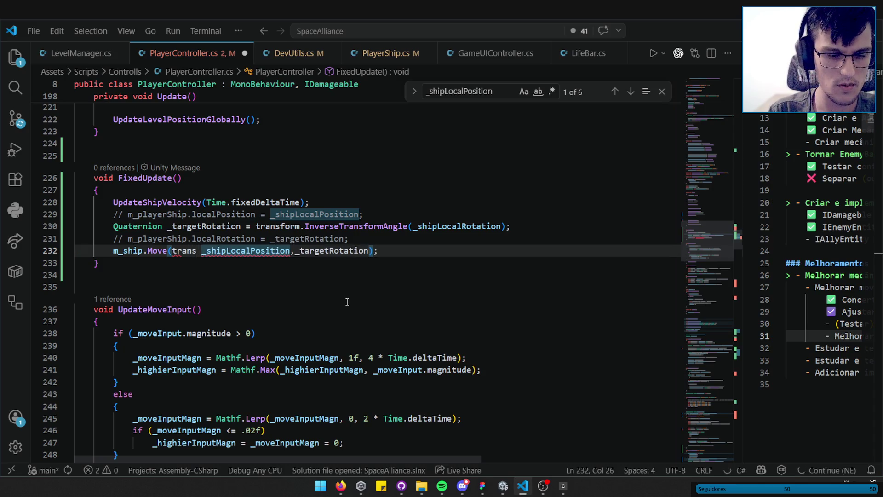
type("from.position")
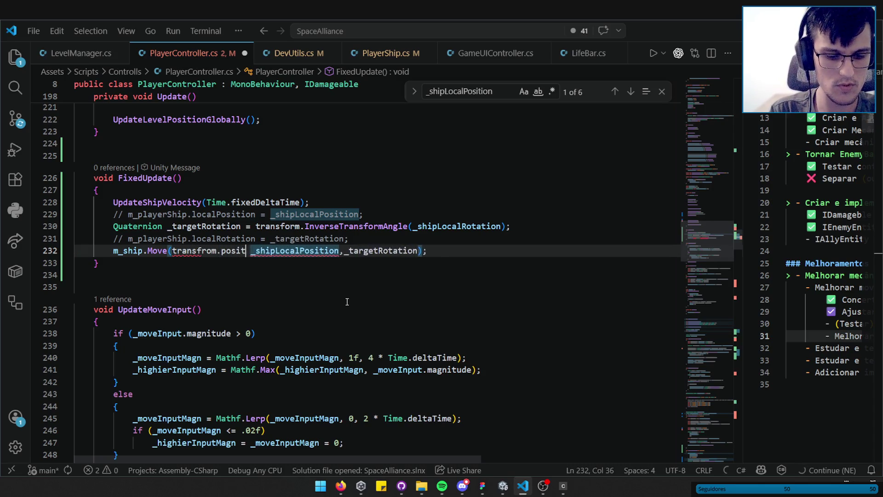
type(" +")
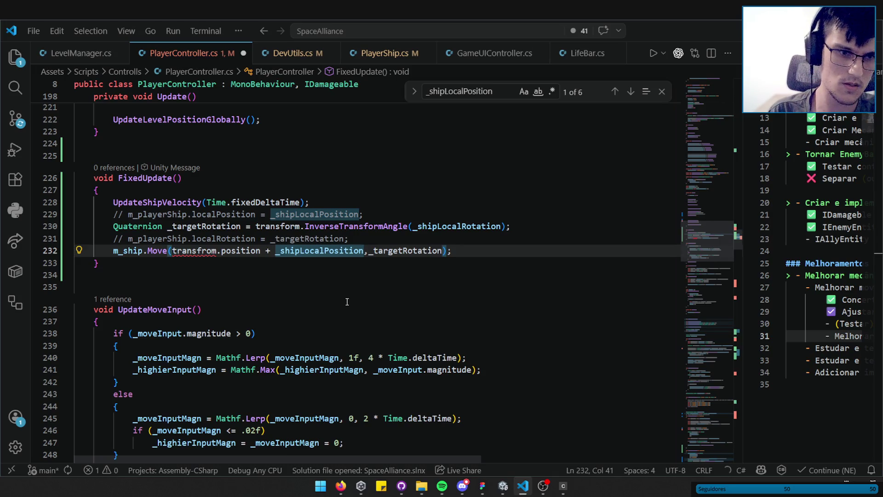
double_click(194, 251)
key("BackSpace")
type("rte")
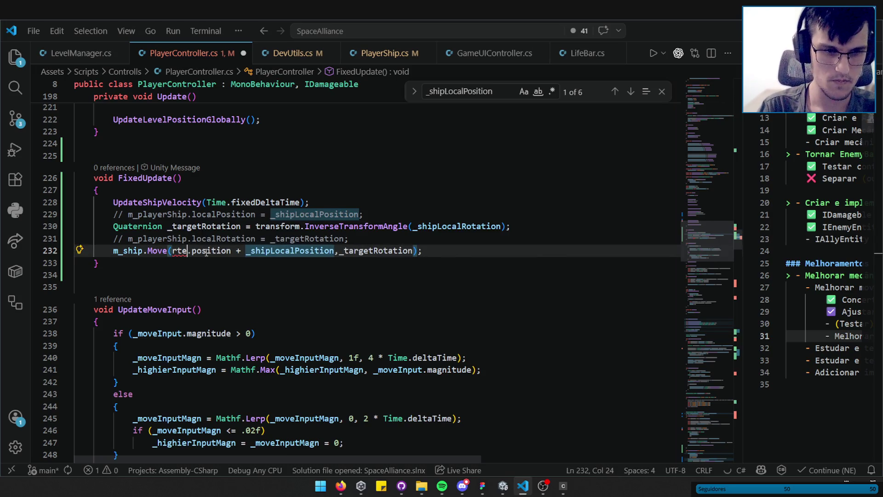
key("Escape")
type("transform")
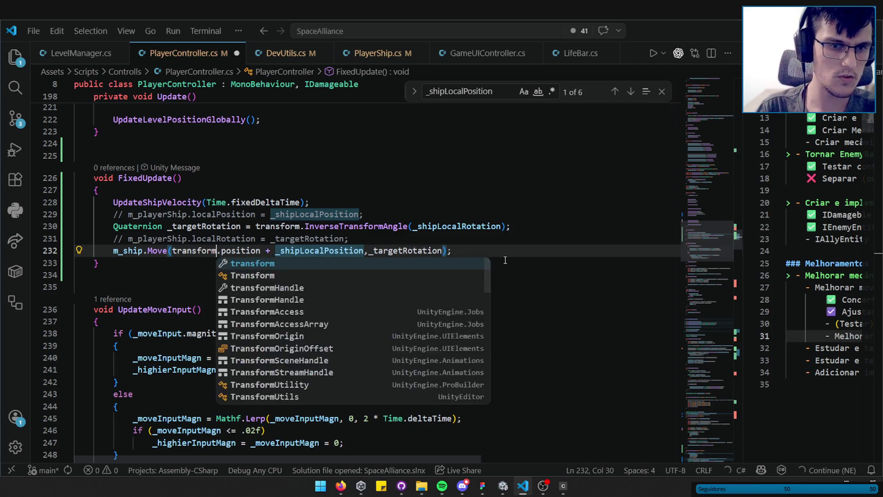
key("Escape")
key("Down")
left_click(454, 251)
- Save PlayerController.cs and review PlayerShip.cs's Move method before going back to Unity
key("ctrl+s")
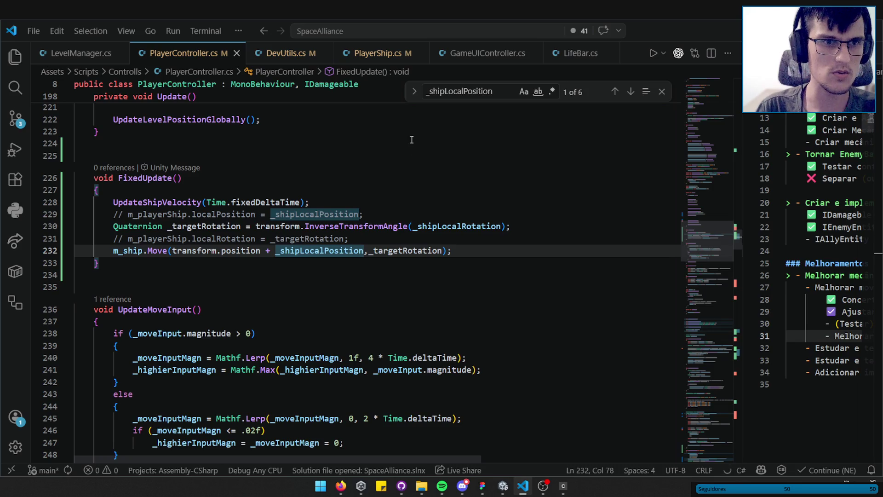
left_click(375, 54)
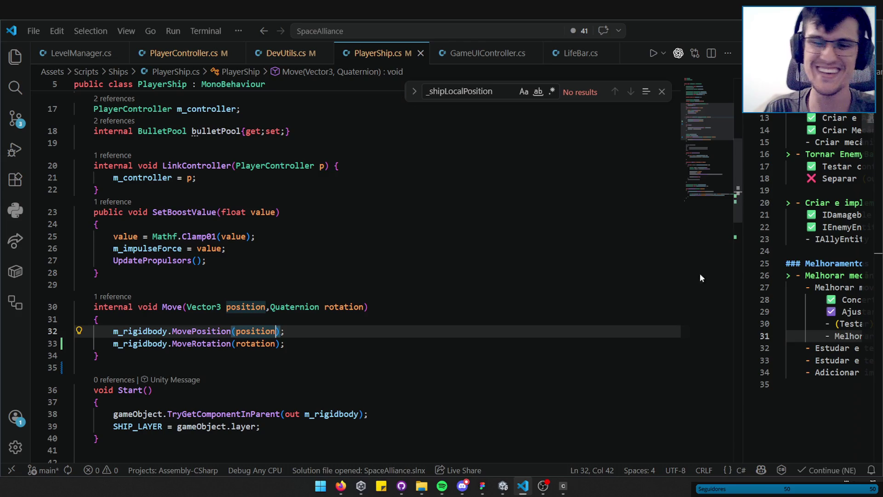
key("alt+Tab")
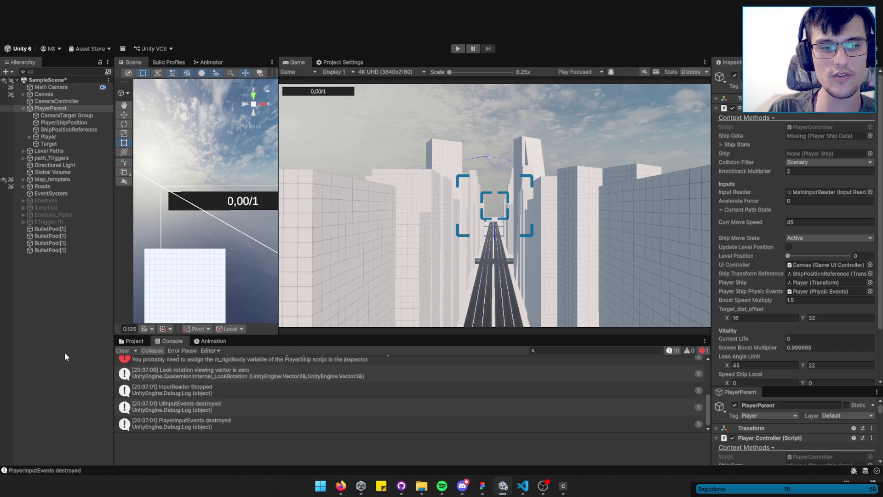
- Clear the console, enlarge the Game view, and play-test steering the ship with A and D
left_click(123, 350)
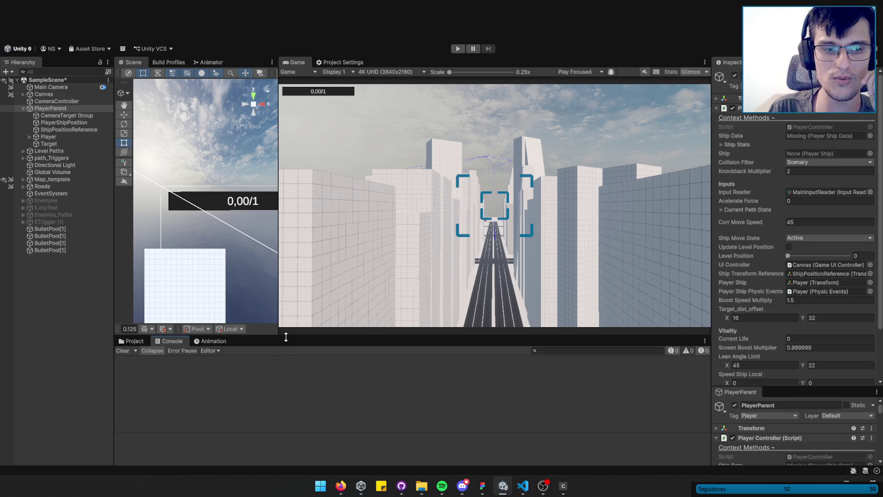
left_click_drag(285, 337, 290, 355)
double_click(295, 62)
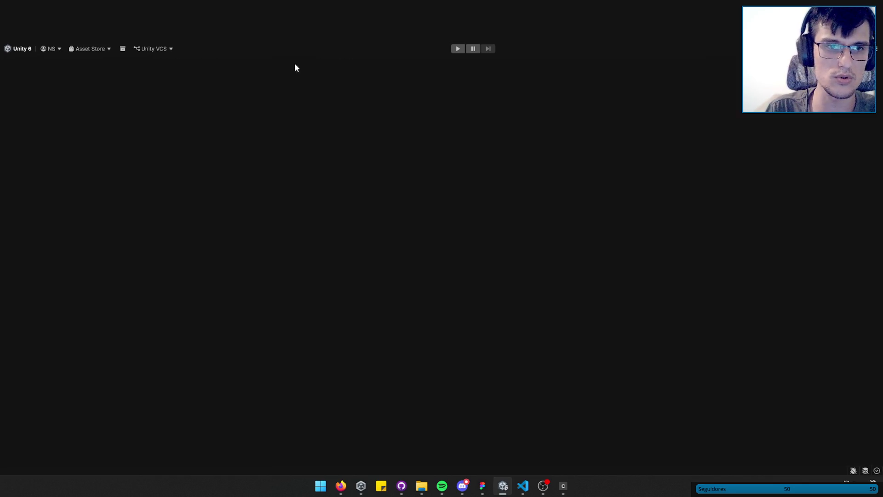
left_click(458, 49)
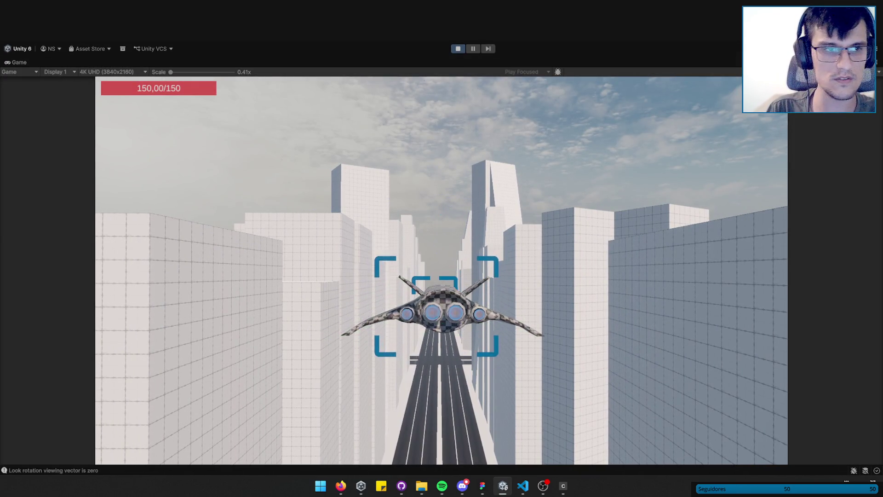
double_click(11, 63)
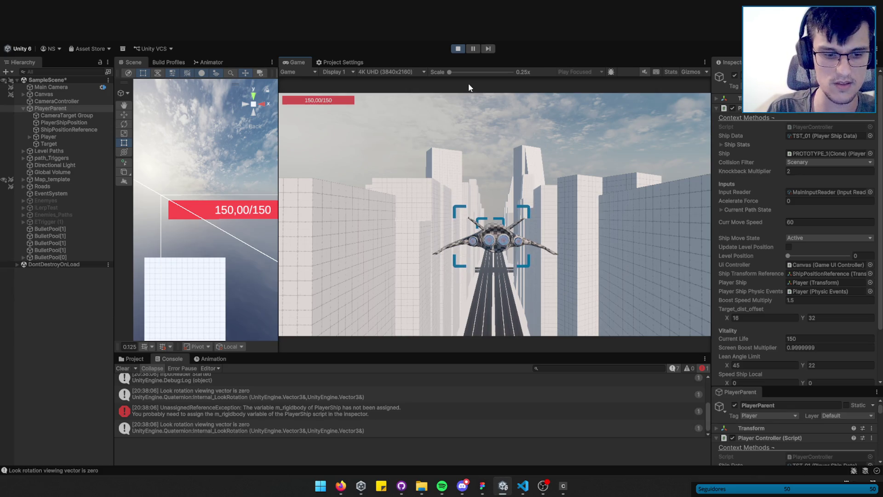
key("a")
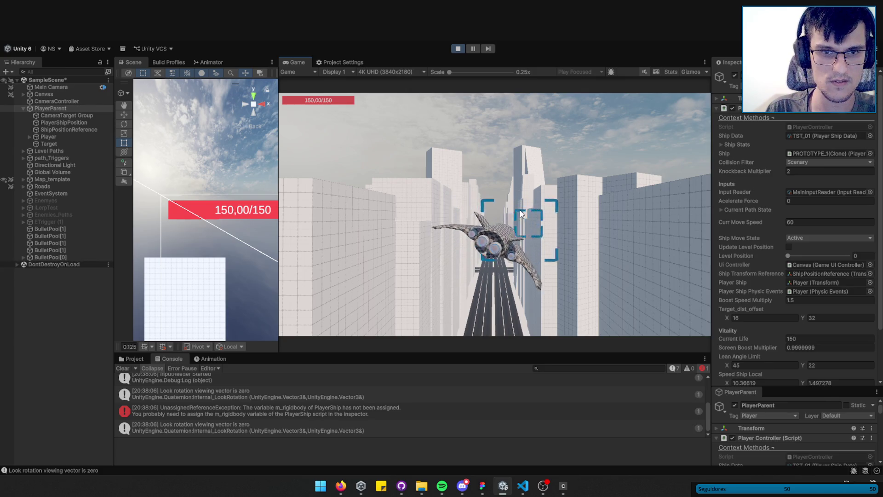
key("d")
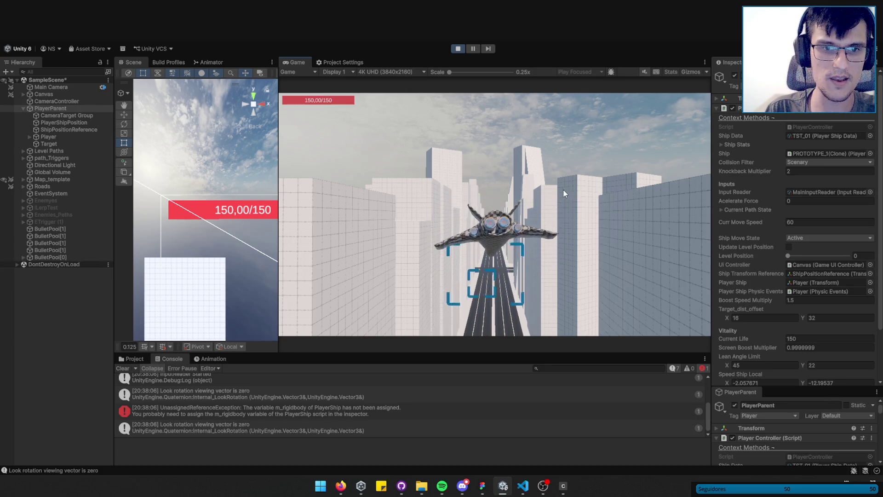
left_click(50, 137)
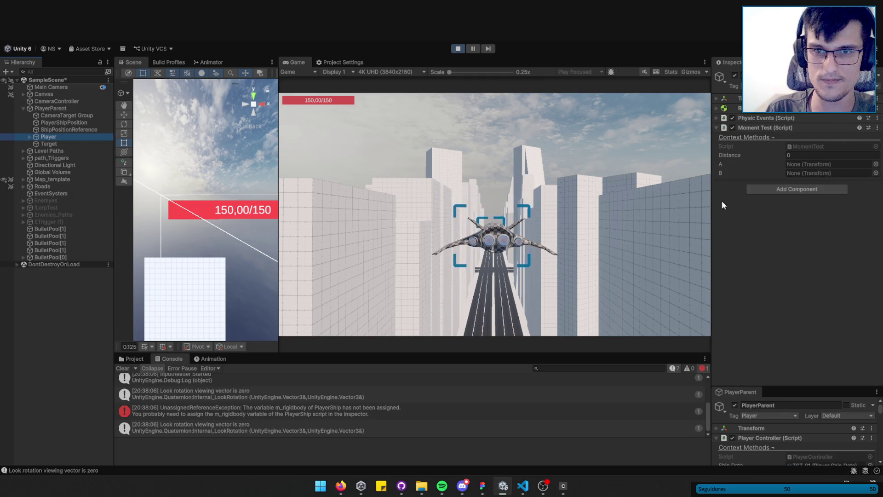
left_click(459, 48)
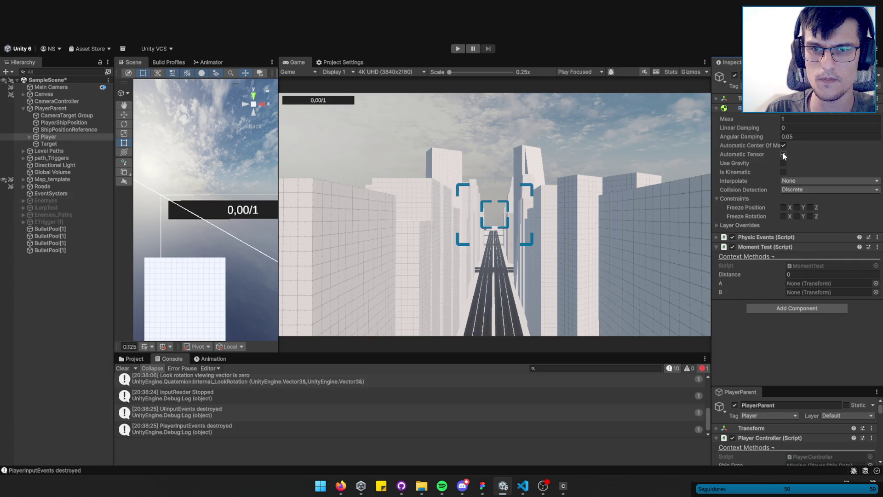
- Re-test with the Rigidbody's Is Kinematic on, then leave it unchecked and stop play
left_click(783, 171)
left_click(458, 49)
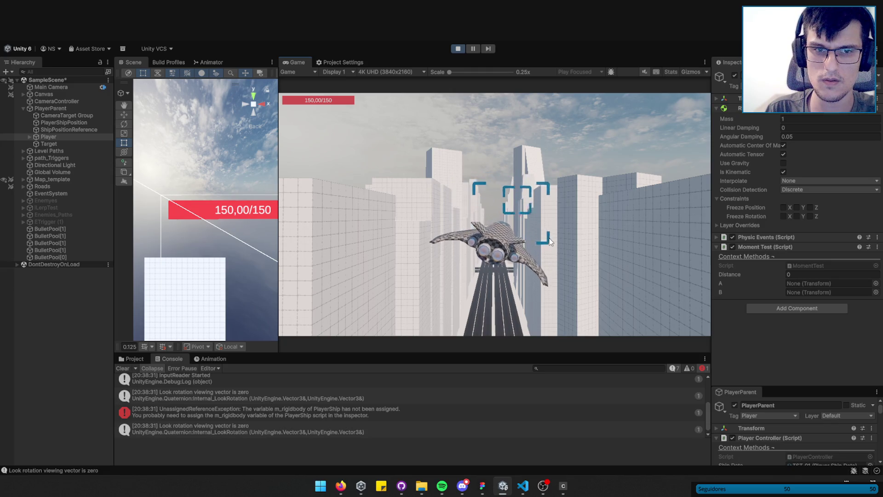
left_click(783, 172)
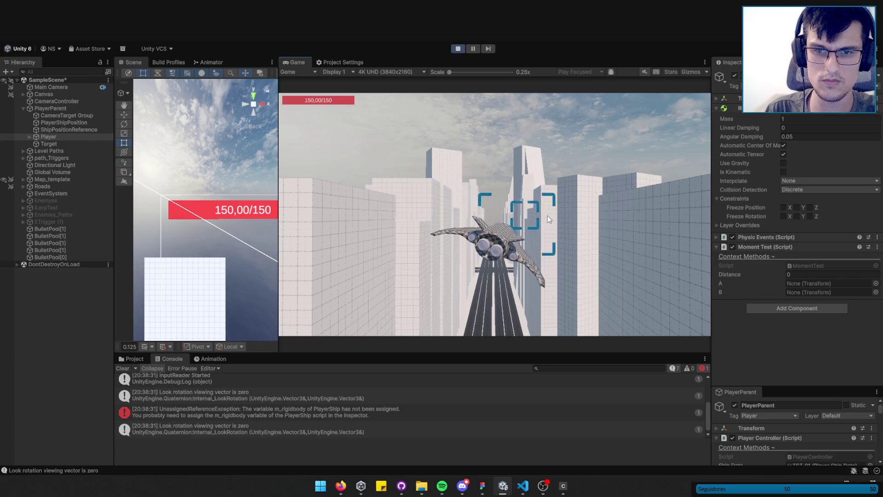
left_click(458, 49)
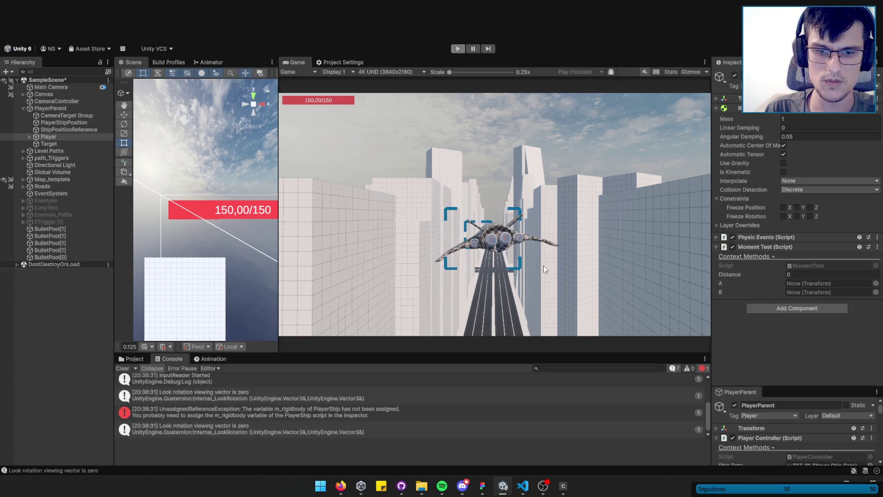
key("alt+Tab")
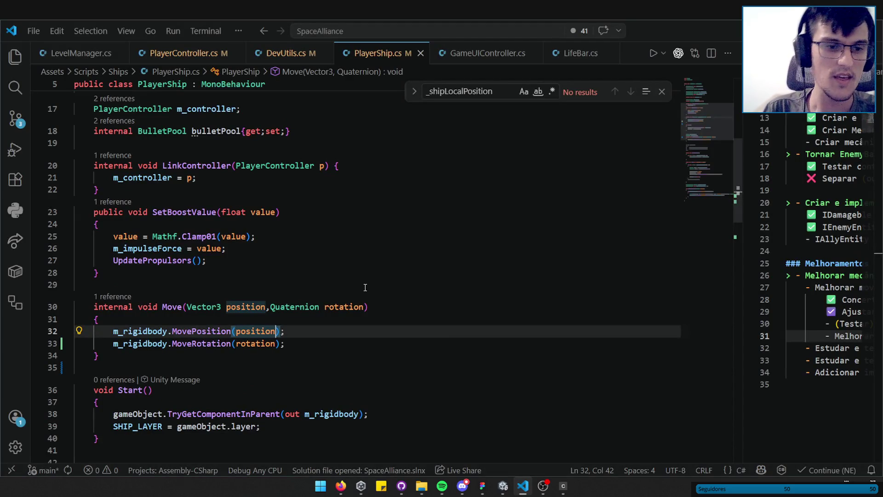
- Comment out the entire FixedUpdate method in PlayerController.cs with Ctrl+/
left_click(167, 285)
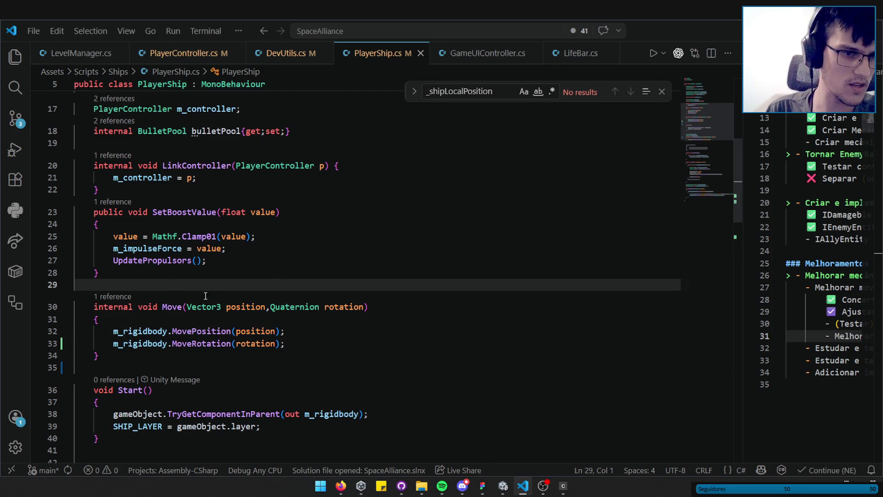
left_click(275, 62)
left_click(192, 60)
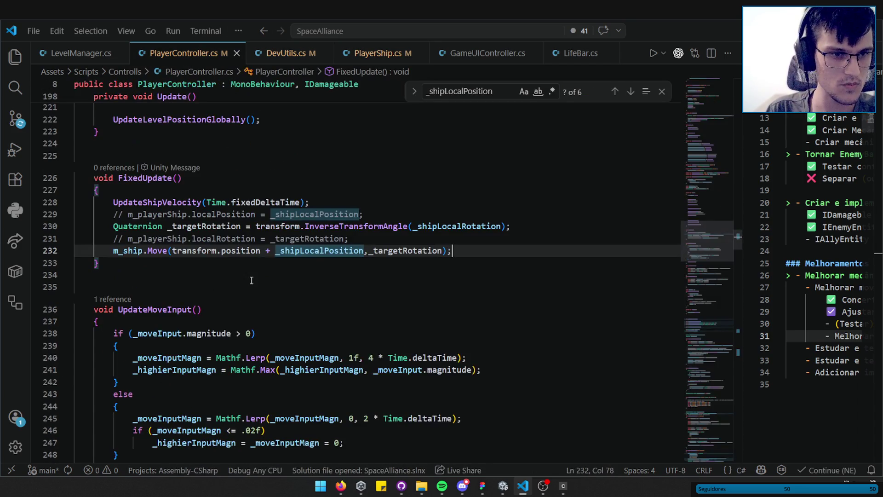
left_click(147, 178)
left_click_drag(85, 179, 106, 263)
key("BackSpace")
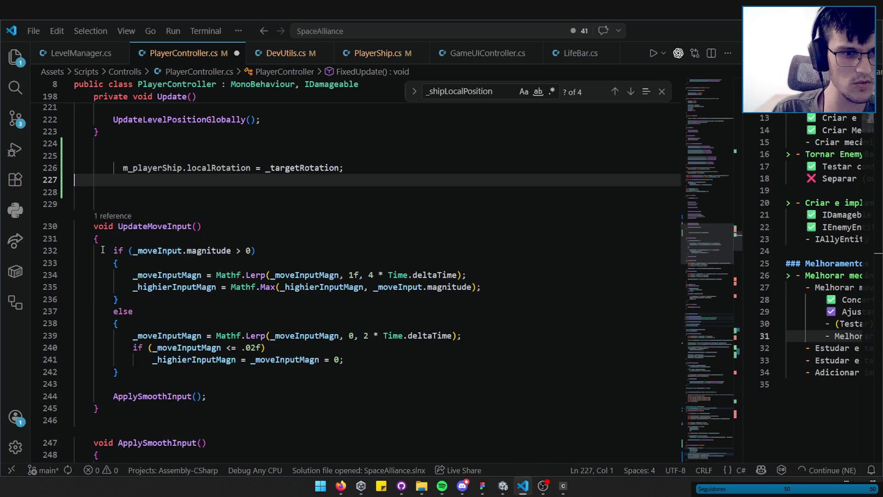
key("ctrl+z")
key("ctrl+/")
- Uncomment UpdateShipTransform(Time.deltaTime) on line 214 and save the file
scroll(322, 309, "up", 6)
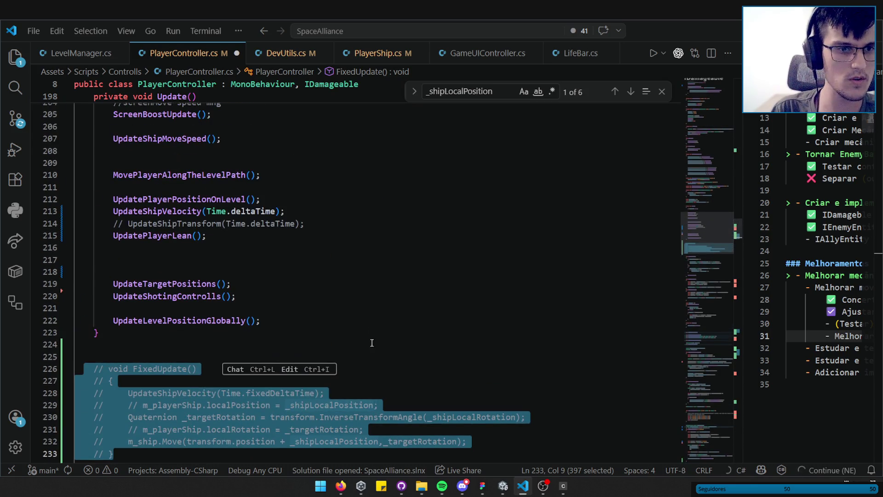
left_click(316, 222)
key("ctrl+slash")
key("ctrl+s")
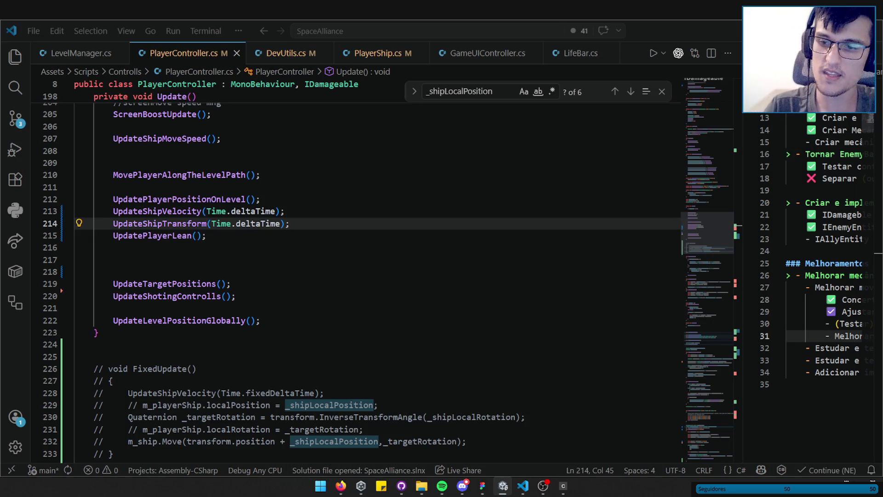
- Run a play test, inspect the ETrigger (1) level trigger, then stop play mode
left_click(531, 492)
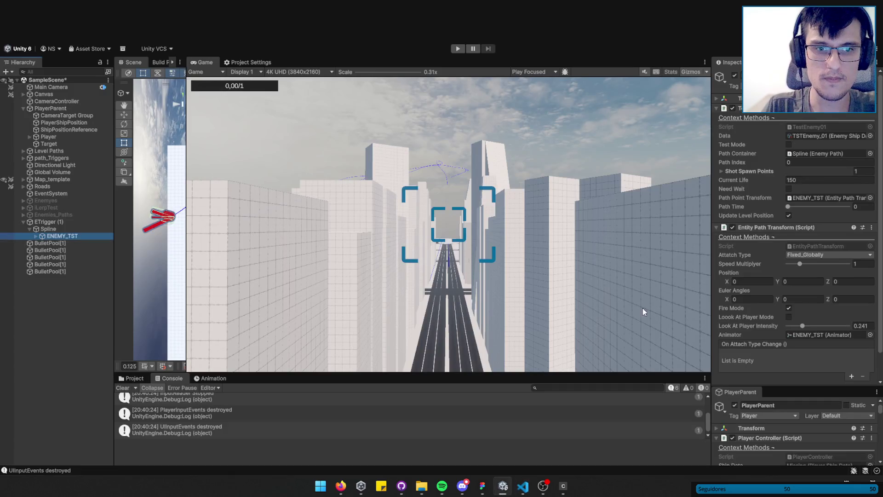
left_click(458, 48)
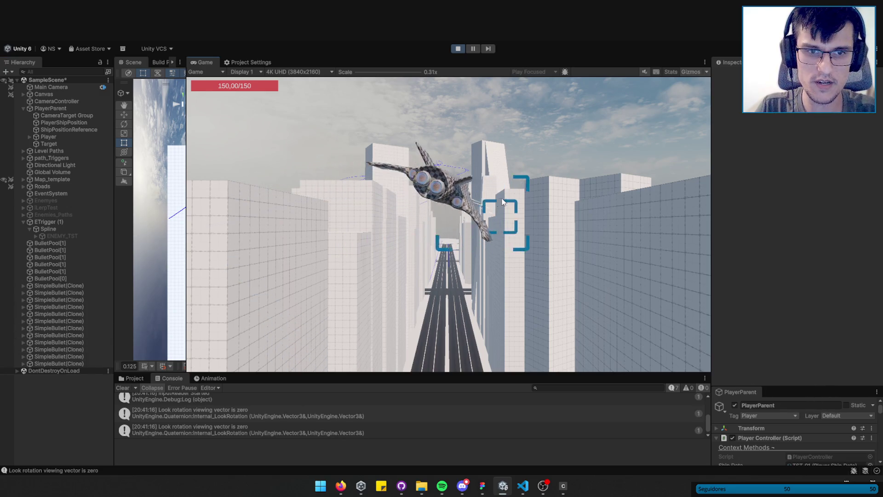
left_click(46, 221)
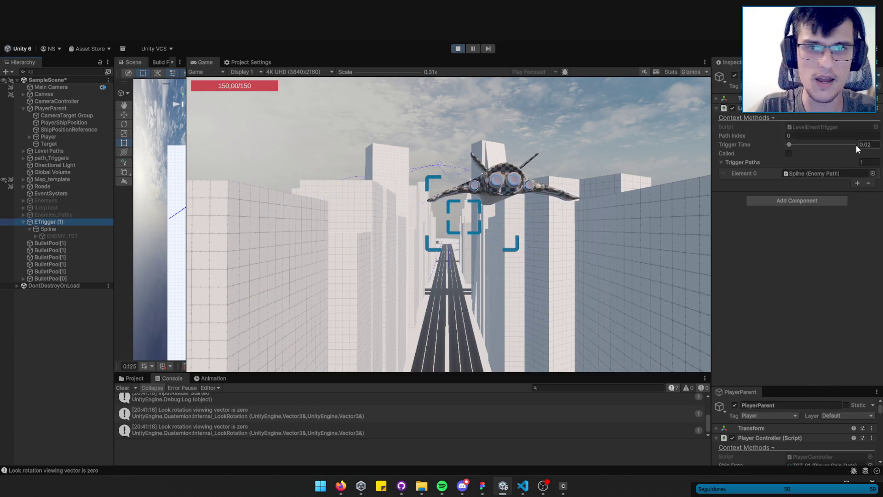
left_click(458, 49)
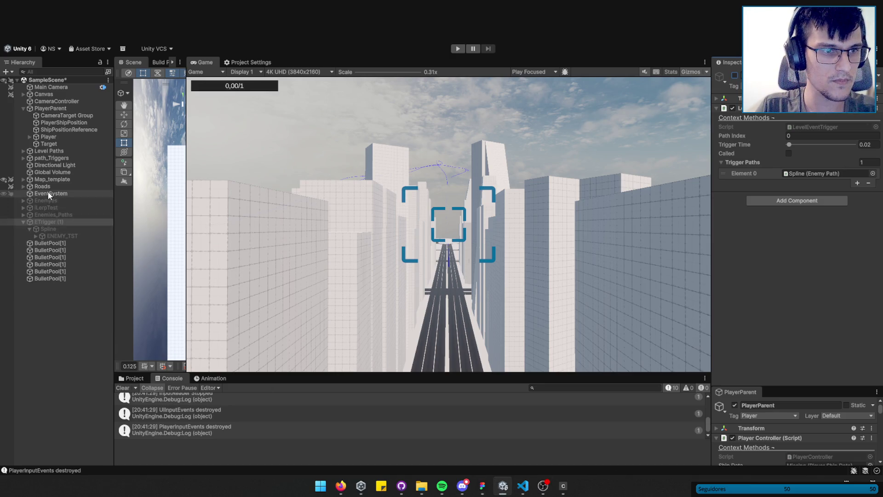
left_click(462, 47)
left_click(39, 108)
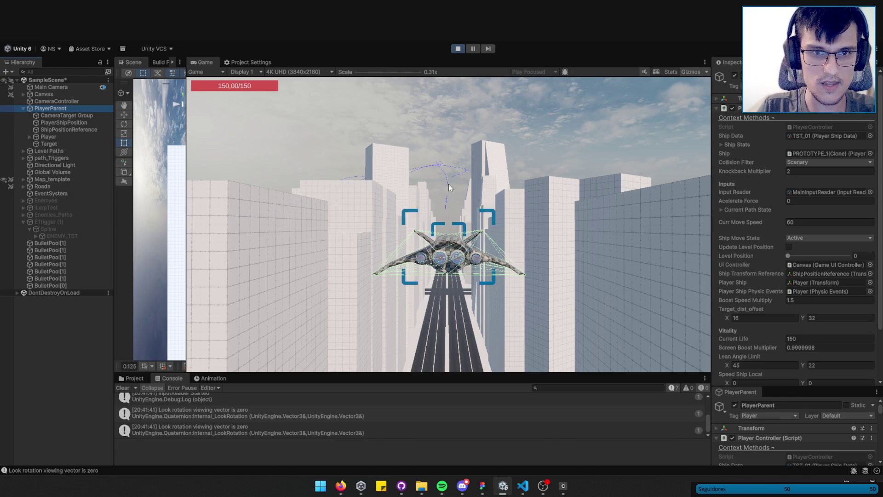
left_click_drag(359, 72, 375, 76)
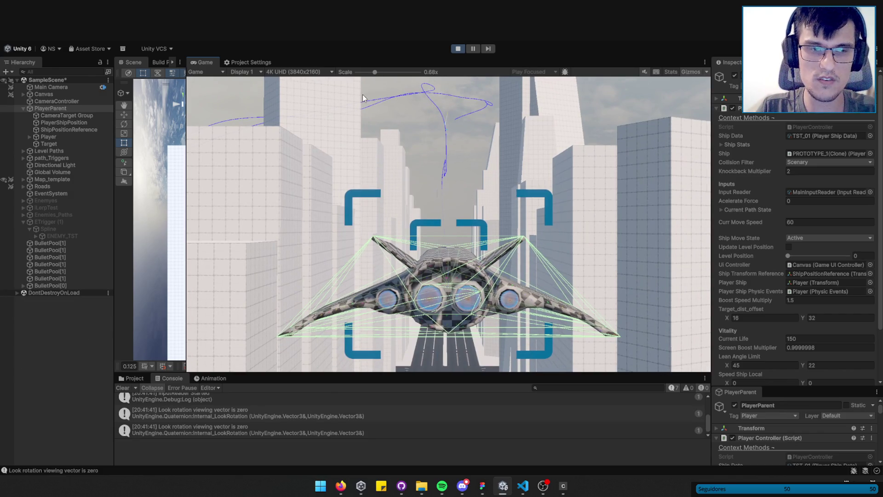
left_click(458, 49)
left_click(459, 50)
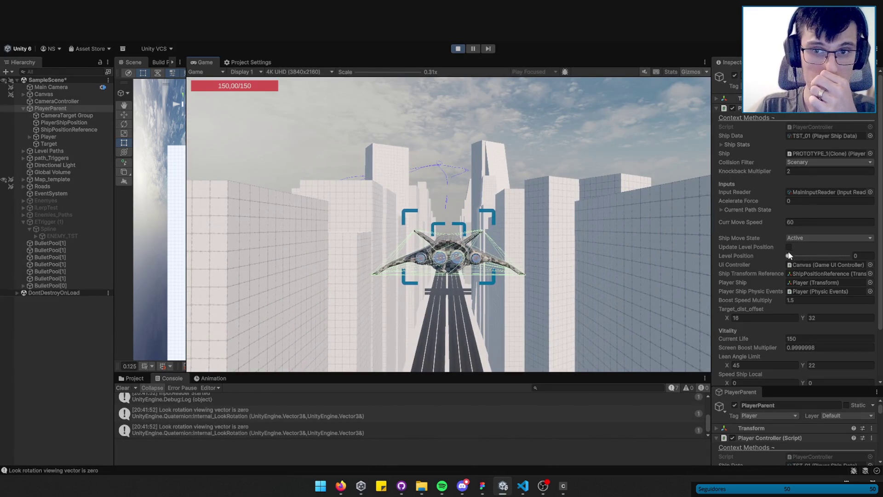
left_click(789, 247)
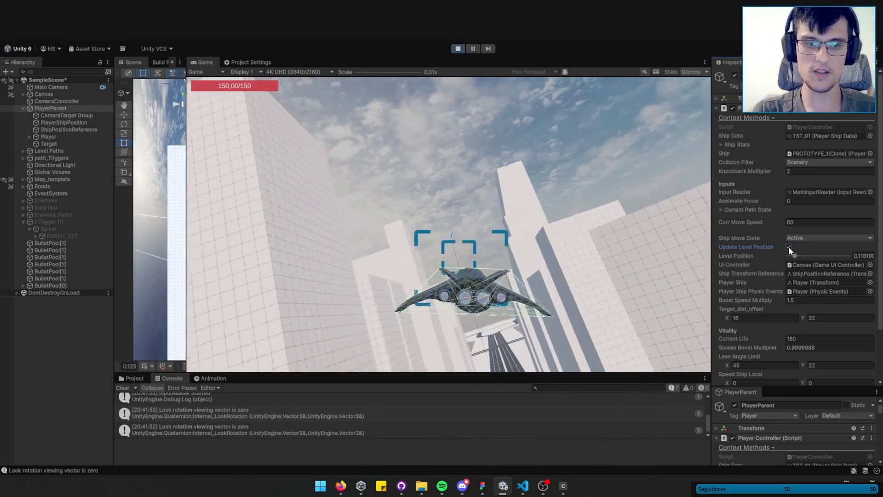
key("w")
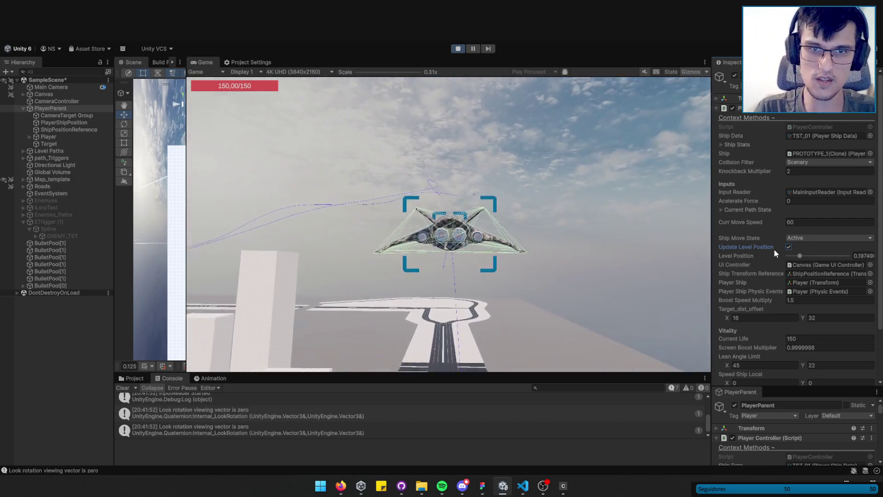
left_click(15, 346)
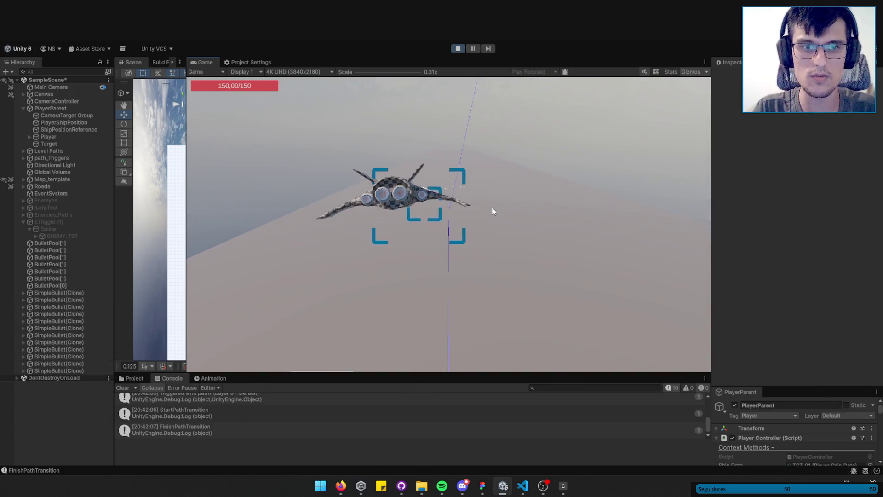
left_click(457, 49)
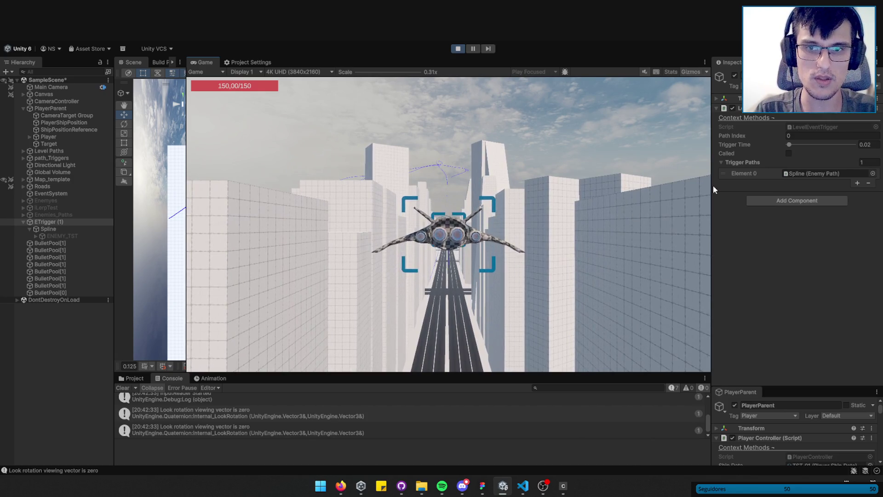
left_click(44, 110)
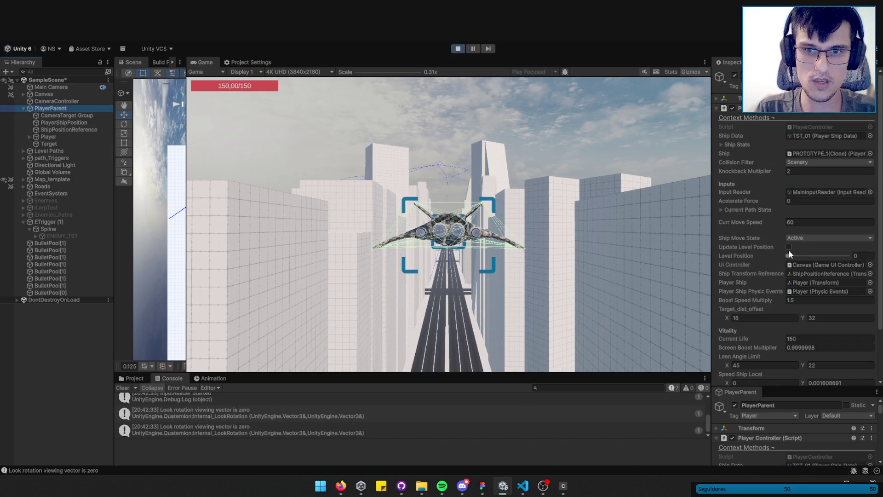
left_click(621, 230)
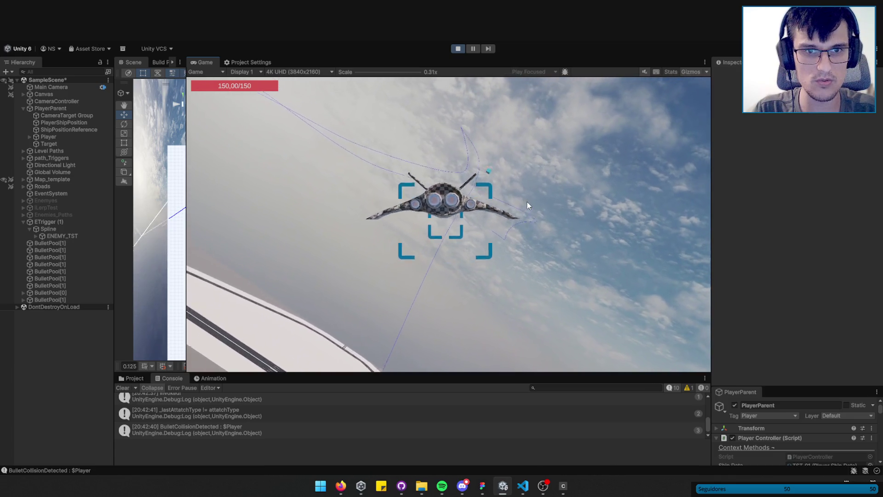
left_click(458, 48)
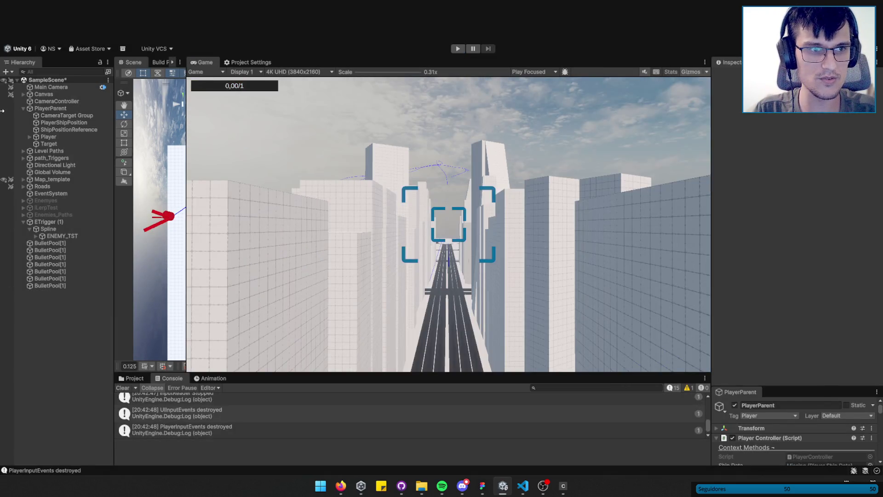
- Check PlayerParent's Player Controller settings, then play-test the ship along the level path
left_click(50, 108)
scroll(771, 446, "down", 4)
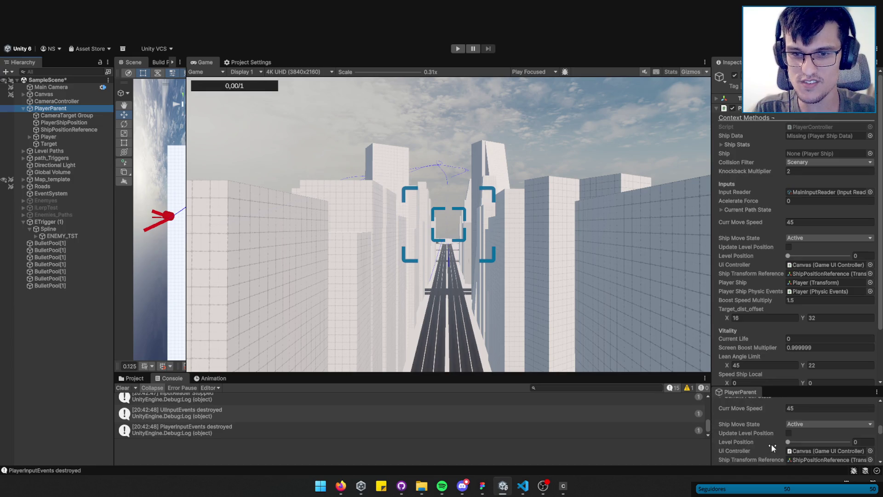
left_click(7, 341)
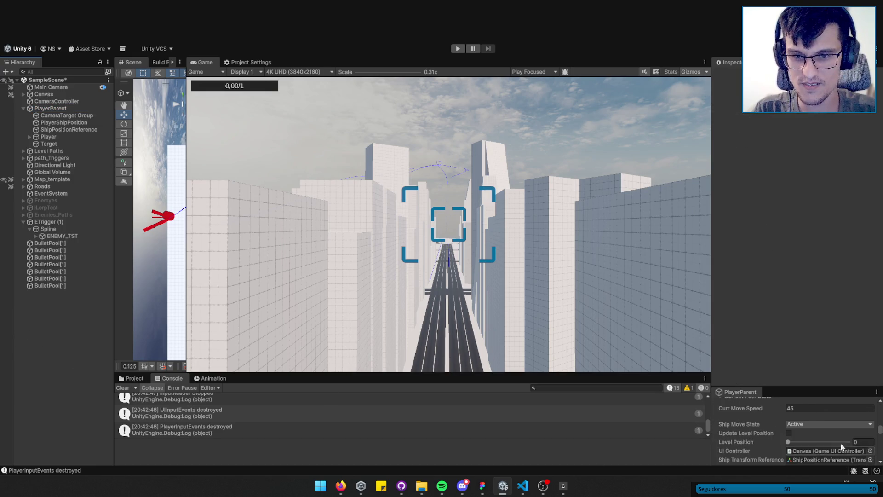
left_click(458, 49)
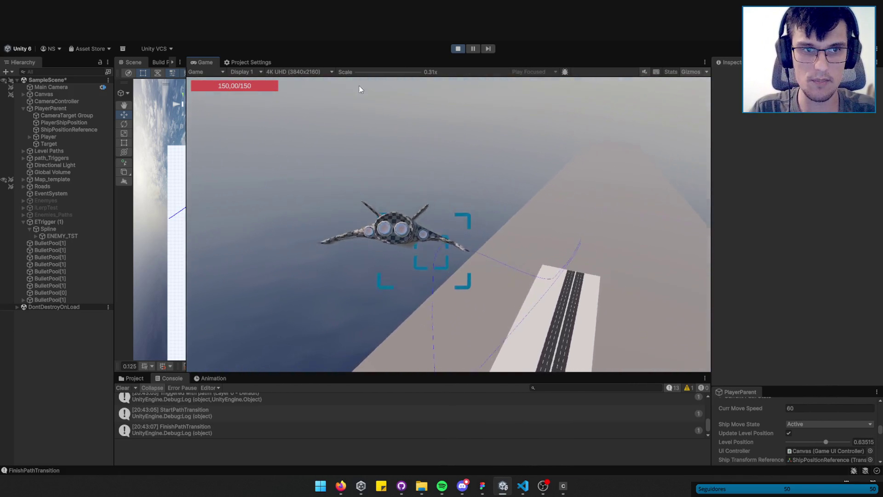
left_click(457, 49)
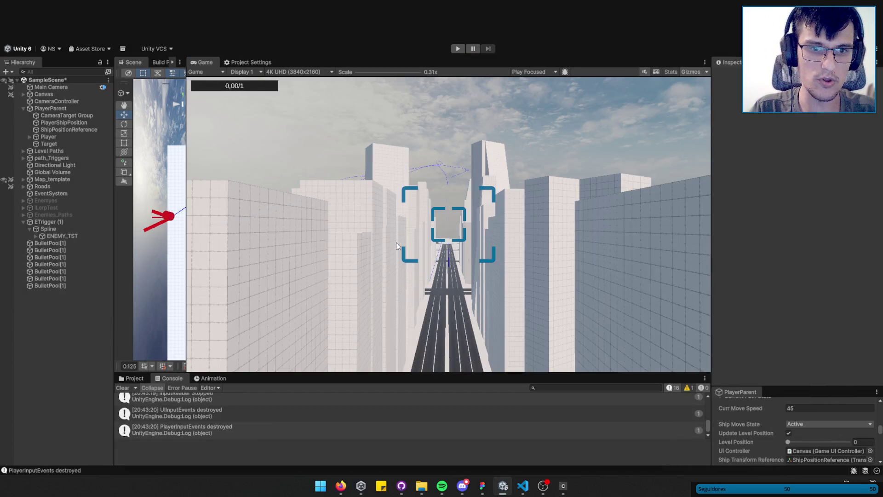
- Show the Scene view beside the Game view, framed in perspective on PlayerParent
left_click_drag(185, 229, 438, 229)
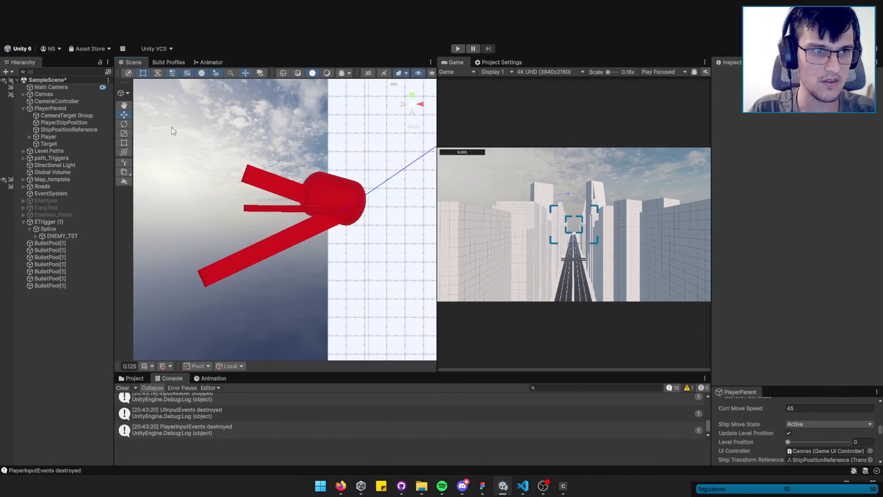
left_click(51, 108)
key("f")
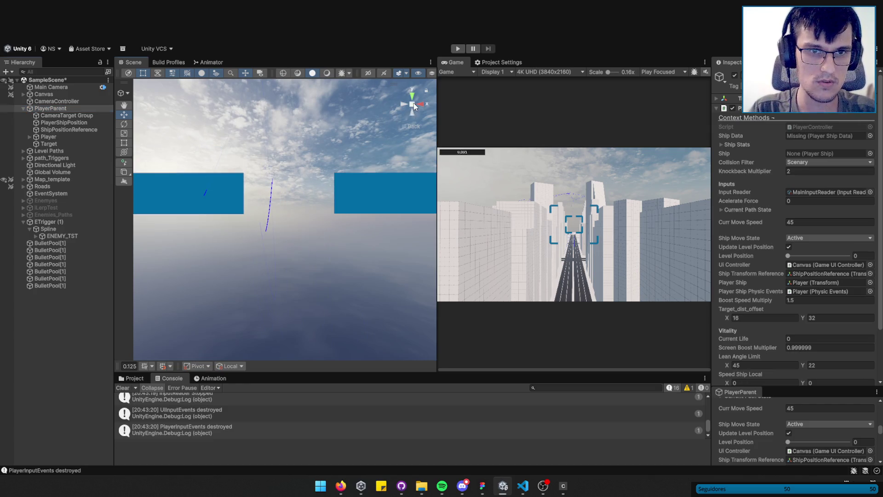
left_click(414, 106)
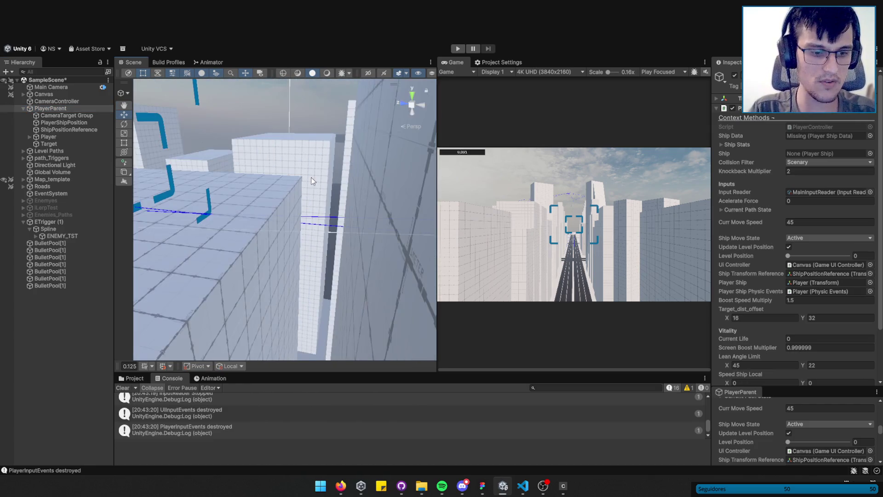
scroll(313, 174, "down", 5)
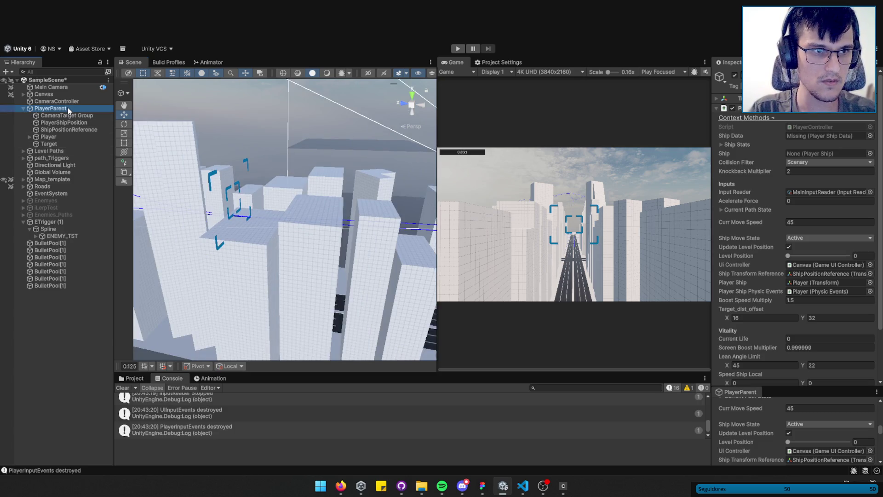
double_click(67, 106)
left_click_drag(308, 190, 276, 244)
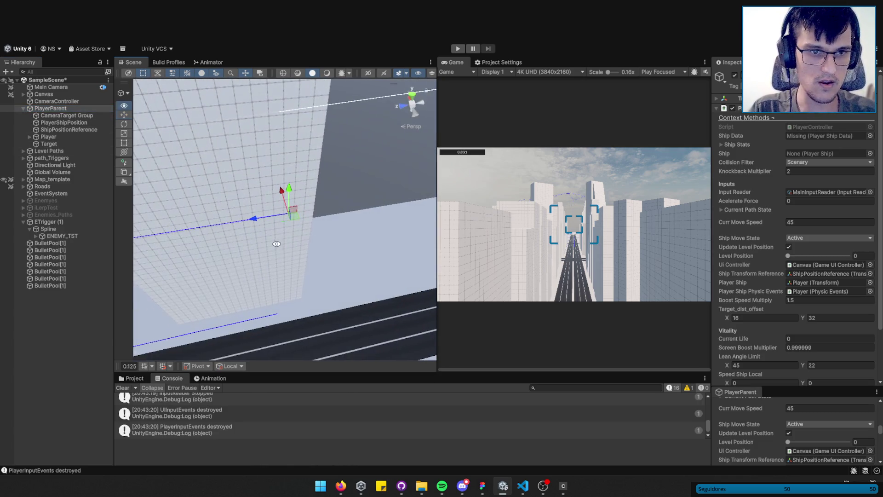
- Start play mode and inspect Player's Rigidbody and PlayerParent's controller settings
left_click(462, 48)
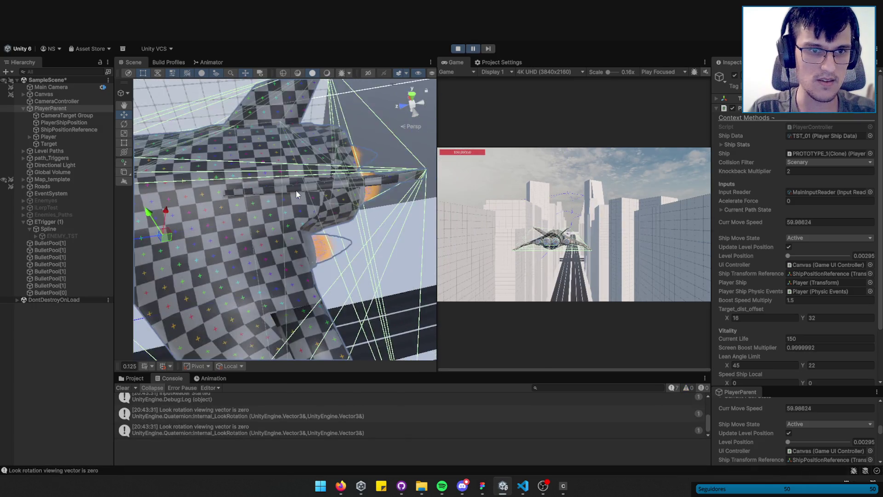
scroll(297, 196, "down", 3)
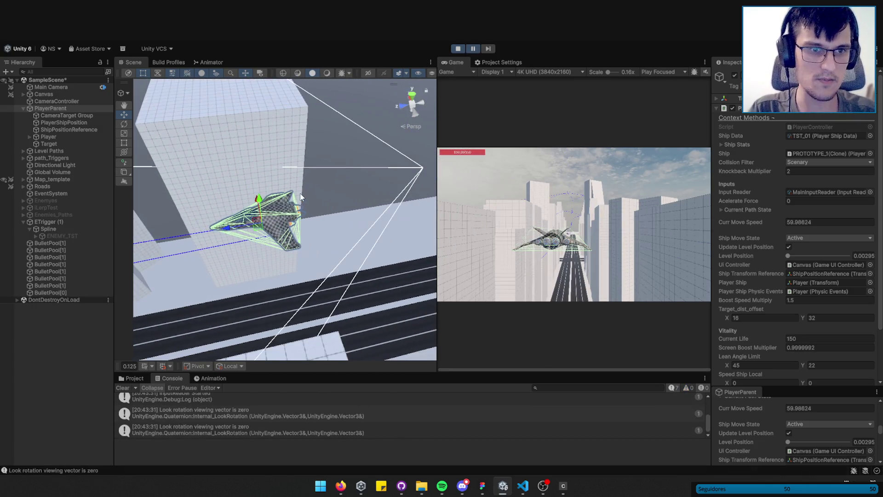
left_click(48, 138)
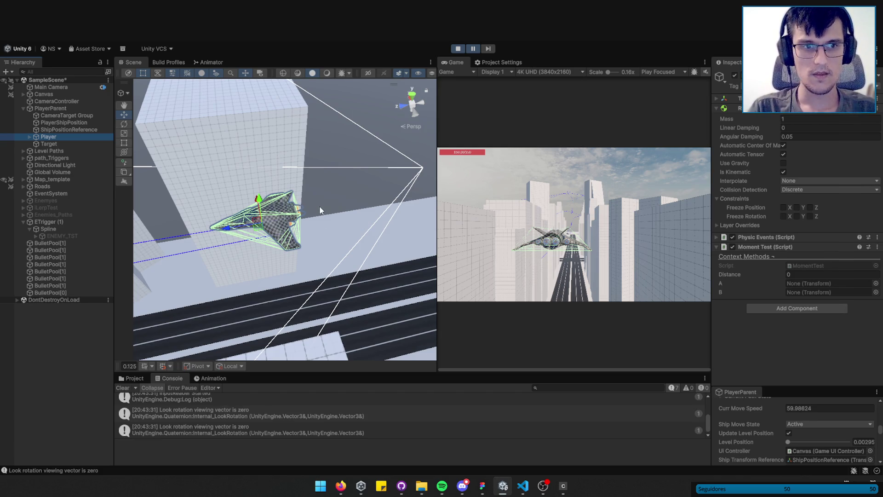
left_click(38, 109)
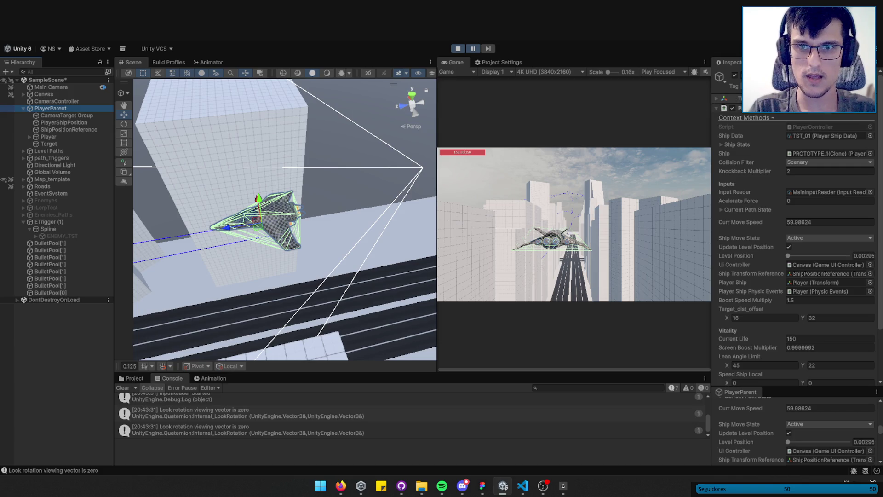
scroll(796, 230, "up", 2)
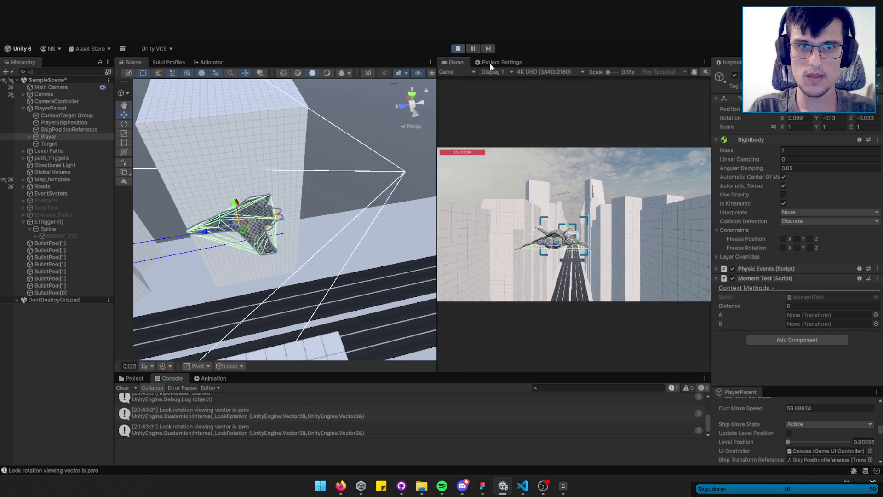
- Fly the ship around with WASD, then enable it advancing along the level path
left_click(601, 206)
key("d")
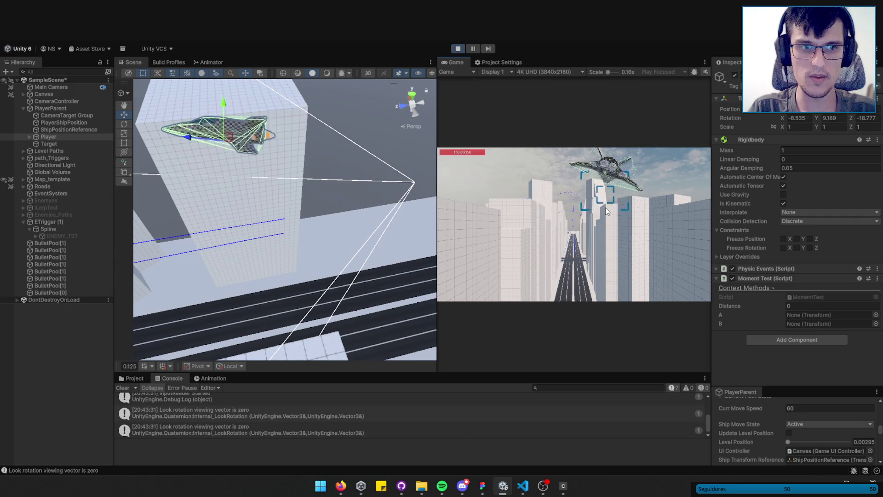
key("a")
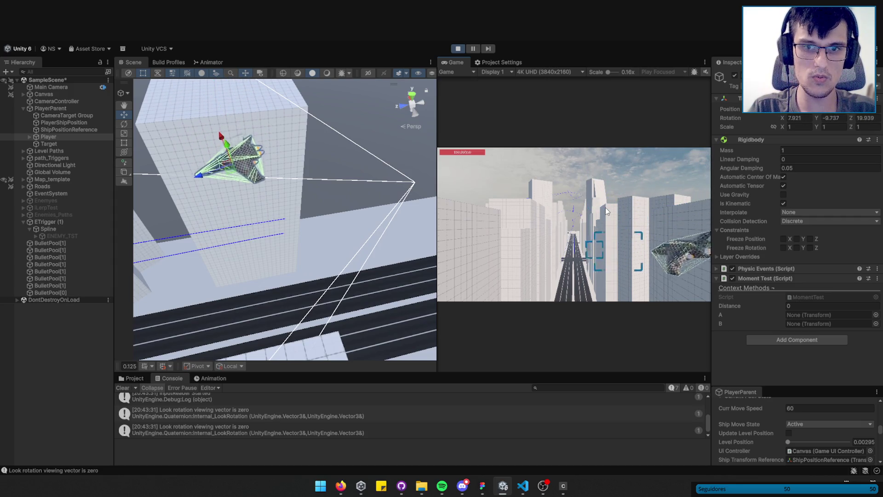
key("w")
key("d")
key("s")
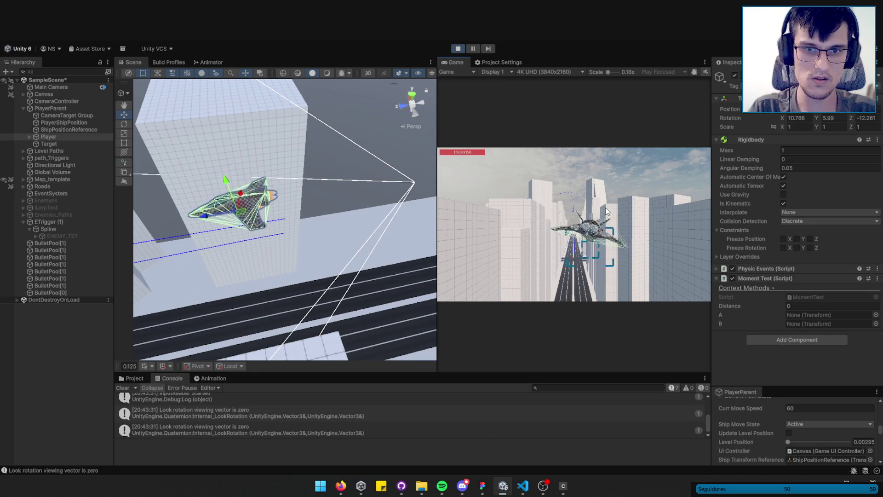
key("a")
key("w")
key("d")
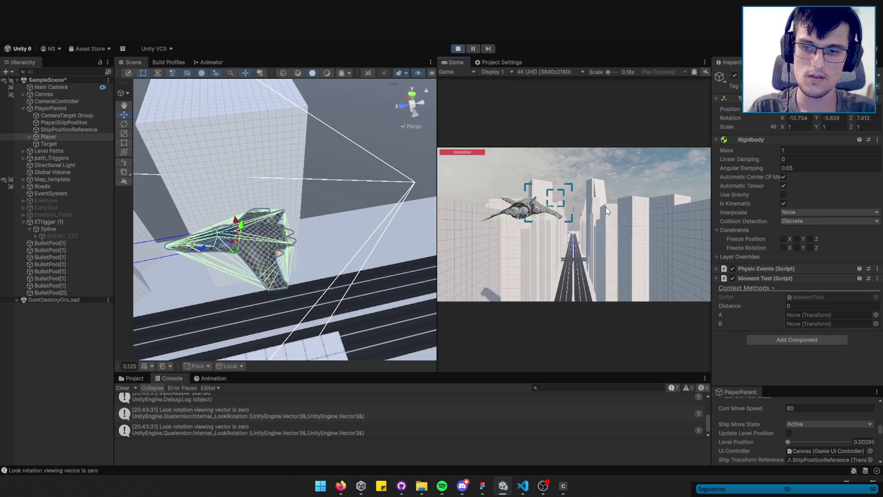
key("s")
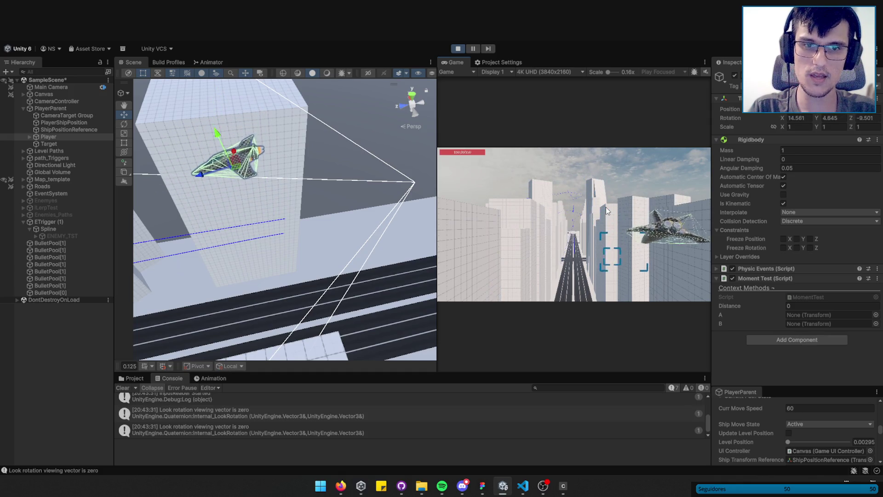
key("a")
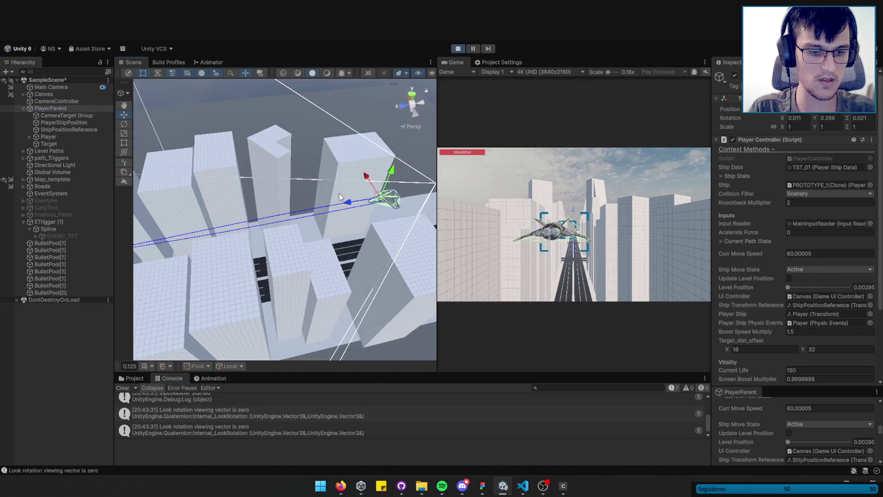
left_click(788, 432)
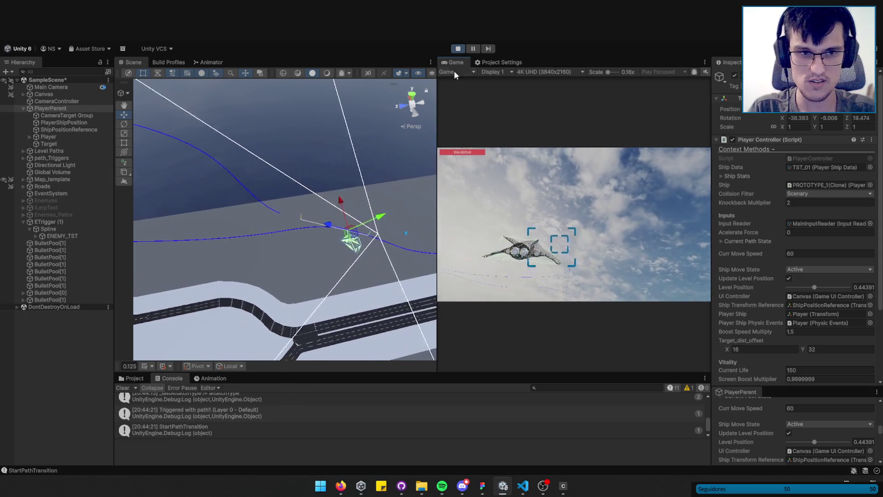
- Stop the test, drag the Scene/Game splitter left to widen the Game view, and replay
left_click(458, 48)
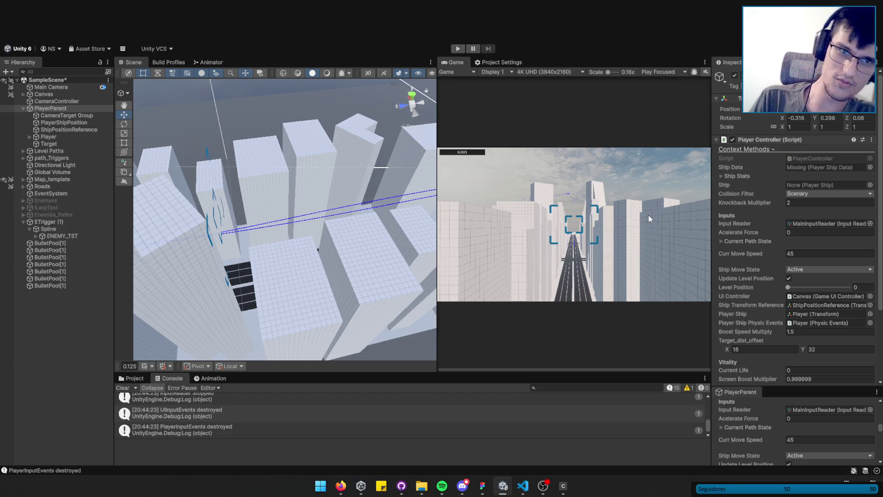
left_click_drag(438, 211, 245, 210)
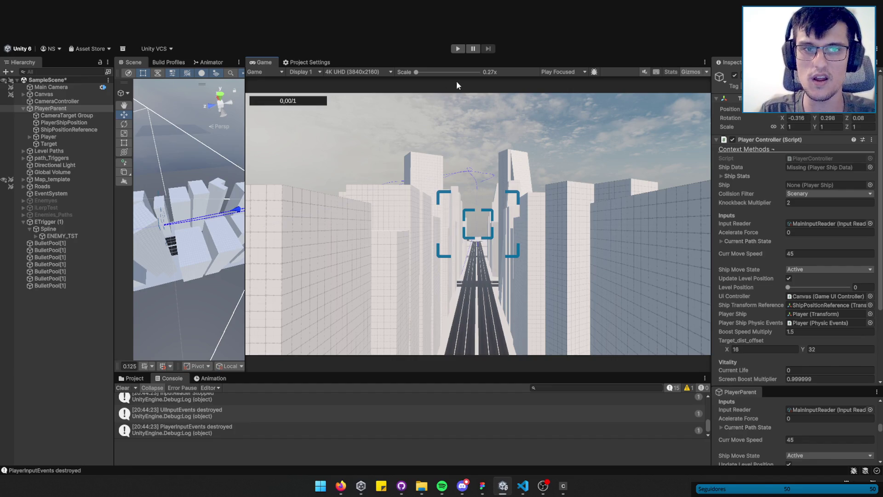
left_click(458, 49)
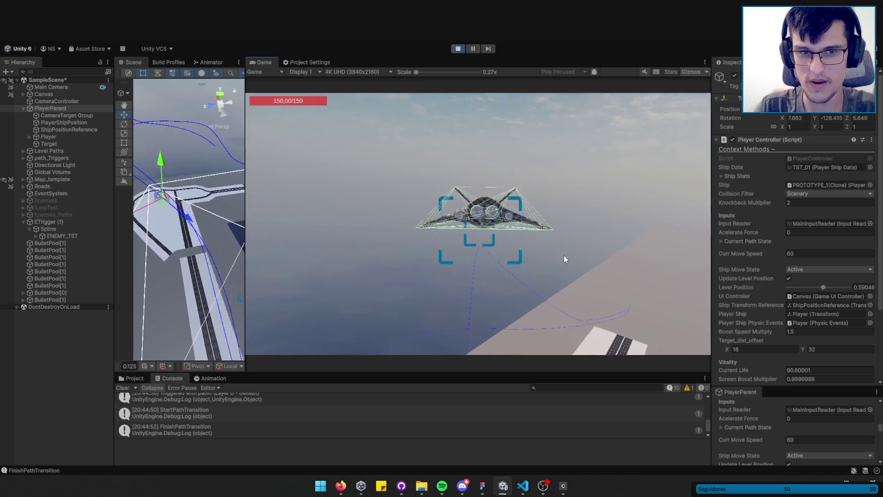
- Stop the play test once the ship has flown down over the runway road
left_click(458, 49)
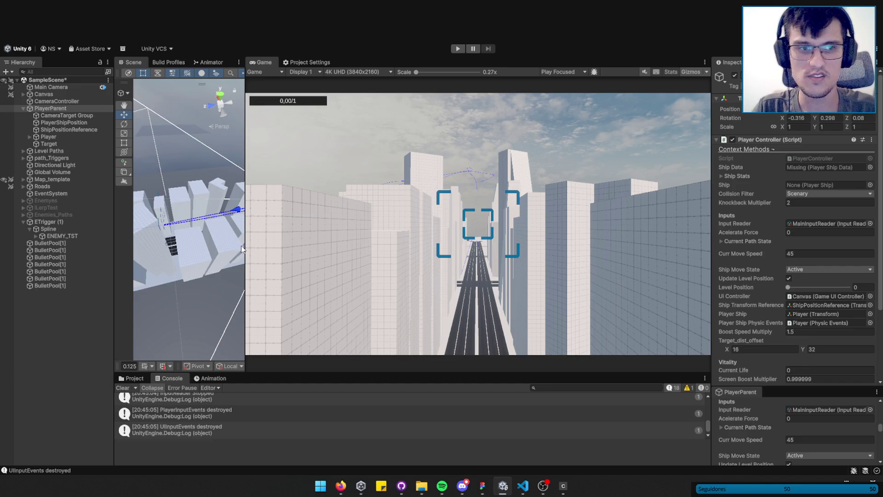
- Widen the Game view slightly, clear the console log, and resize the Console panel
mouse_move(244, 247)
left_mouse_down()
mouse_move(236, 247)
mouse_move(244, 250)
left_mouse_up()
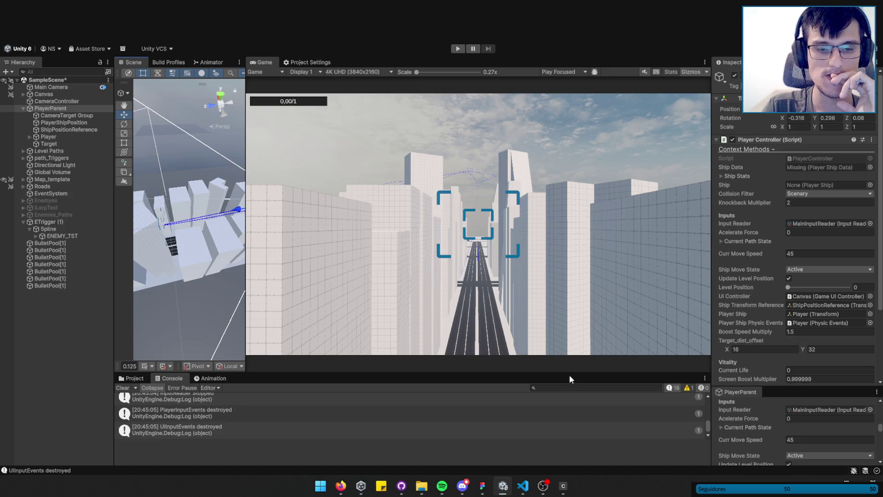
left_click(123, 388)
left_click_drag(289, 371, 301, 349)
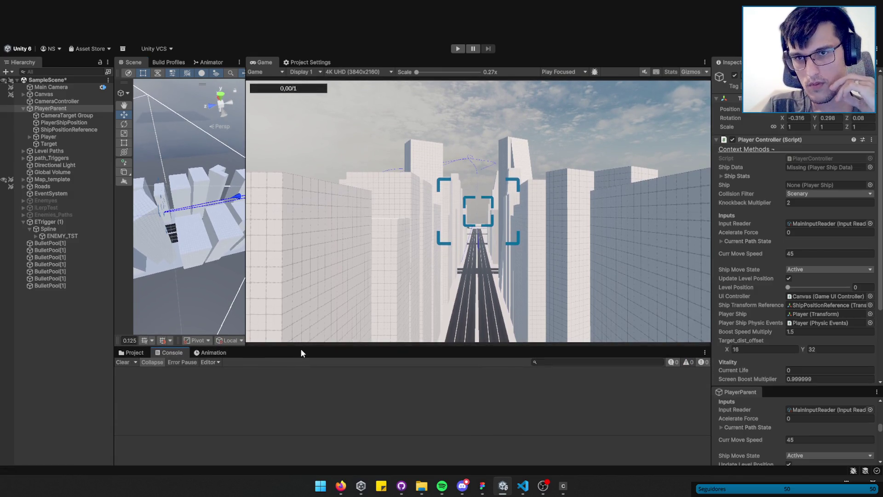
left_click_drag(303, 348, 306, 363)
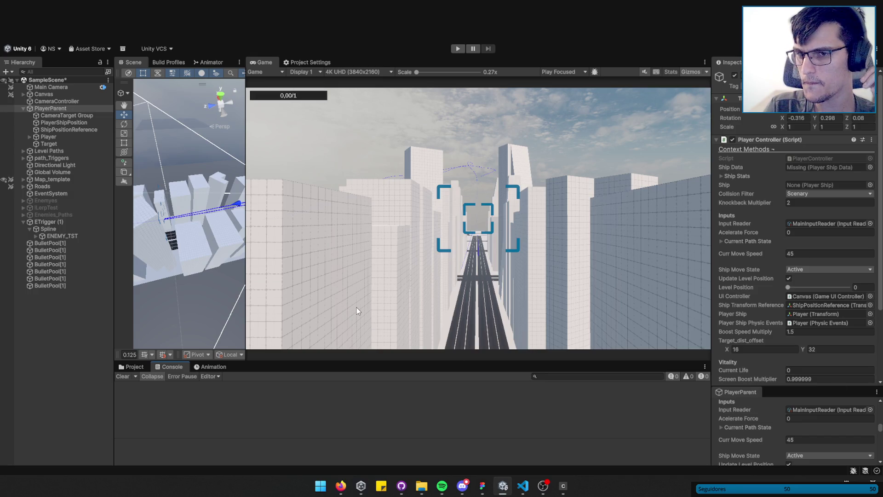
- Uncomment the FixedUpdate method (lines 226-233) in PlayerController.cs
left_click(523, 486)
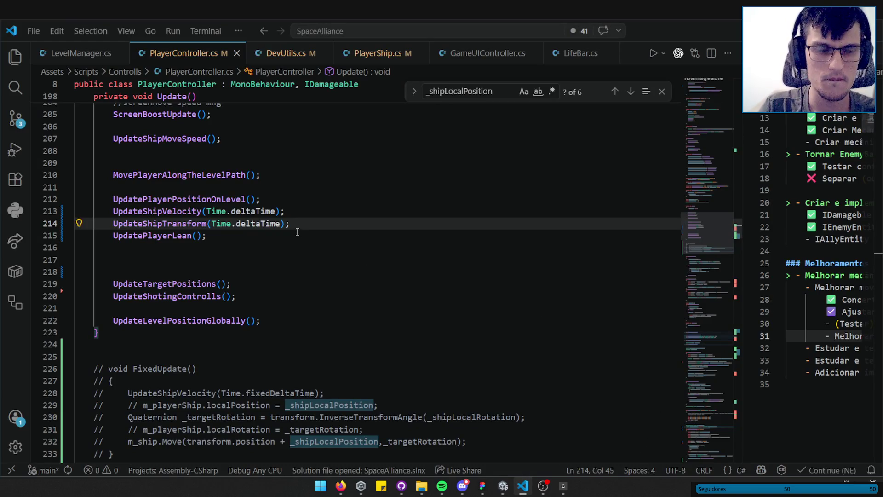
scroll(322, 239, "down", 3)
left_click_drag(115, 343, 86, 260)
key("ctrl+slash")
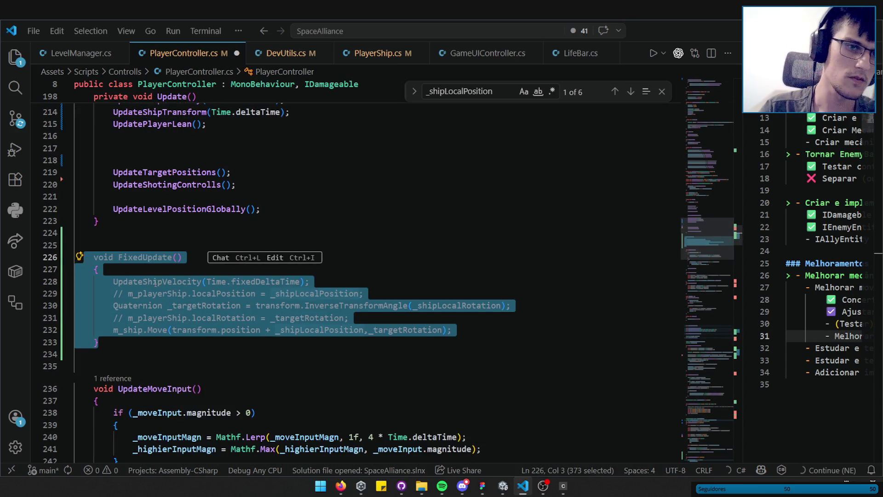
- Comment out Update's UpdateShipTransform and UpdateShipVelocity calls, save, and return to Unity
scroll(276, 239, "up", 4)
left_click(306, 240)
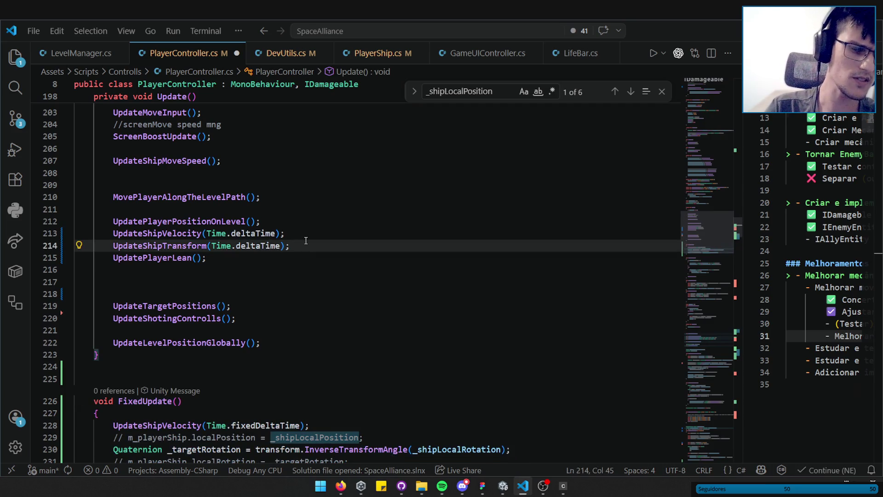
key("ctrl+slash")
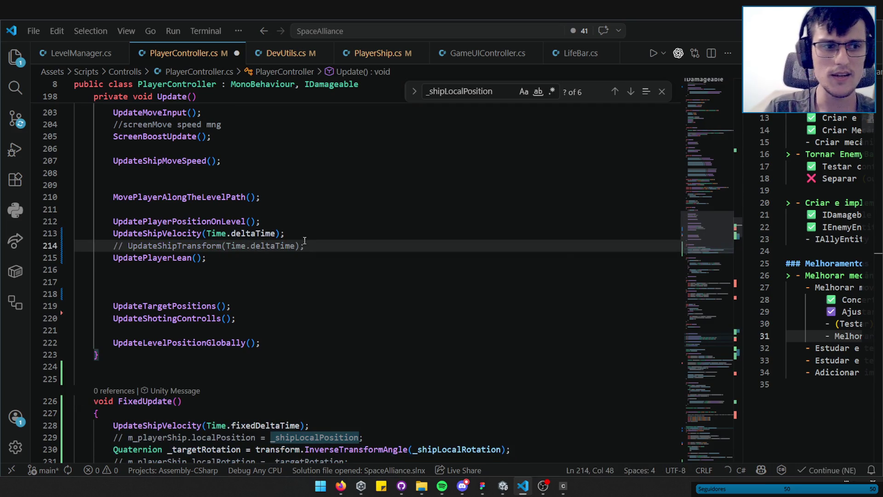
scroll(258, 249, "down", 1)
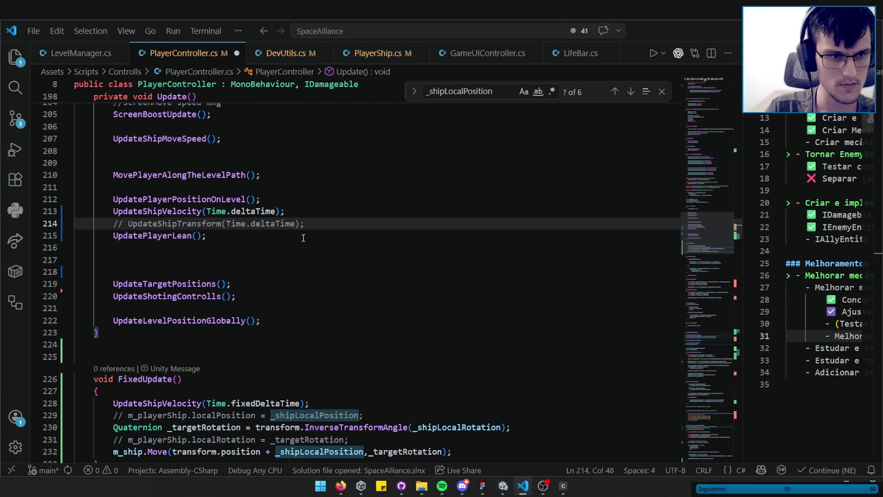
left_click(317, 212)
key("ctrl+slash")
scroll(316, 212, "down", 2)
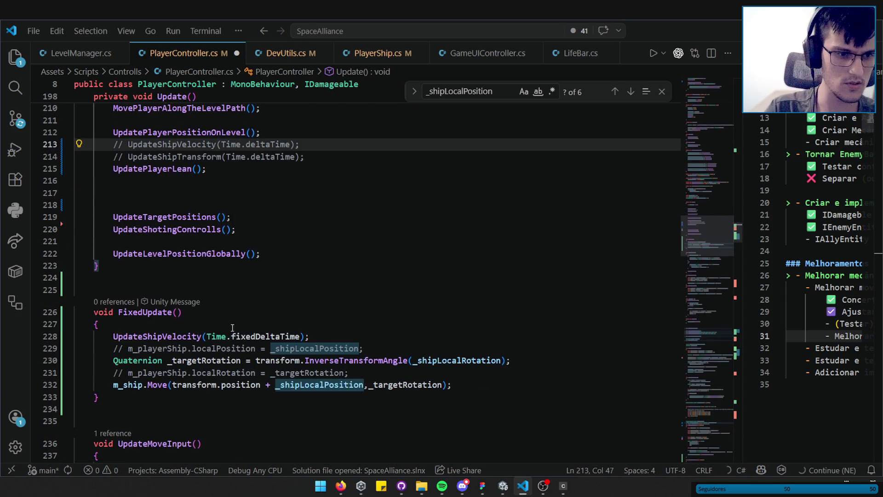
key("ctrl+s")
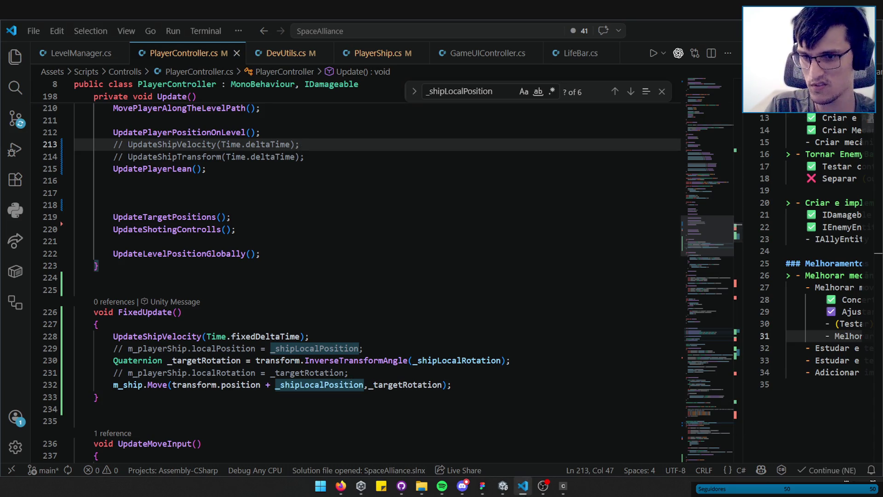
left_click(525, 486)
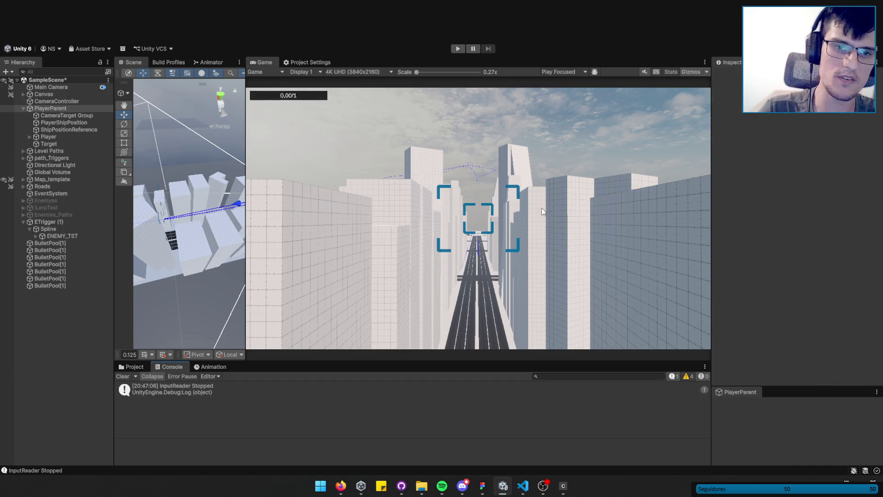
- Maximize the Scene view, orbit over the city, and switch to the Spline tool context
key("shift+space")
mouse_move(518, 236)
left_mouse_down()
mouse_move(602, 227)
mouse_move(542, 254)
mouse_move(594, 264)
mouse_move(519, 263)
mouse_move(209, 296)
mouse_move(384, 307)
left_mouse_up()
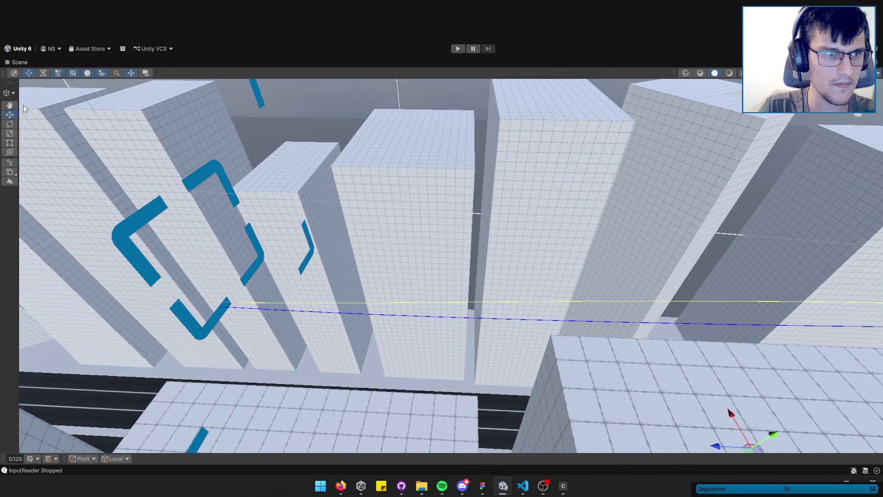
left_click(9, 94)
left_click(24, 121)
- Fly along the road to the level path splines, then return to GameObject editing
left_click_drag(451, 226, 451, 226)
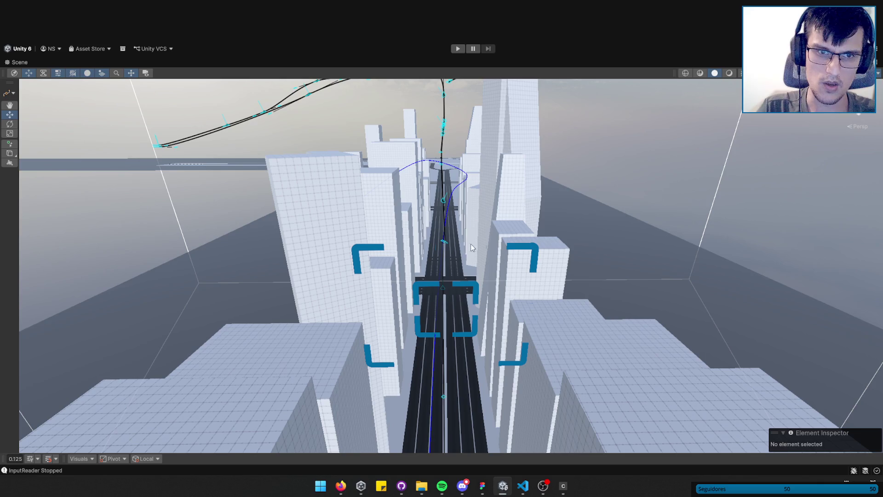
left_click_drag(462, 253, 457, 222)
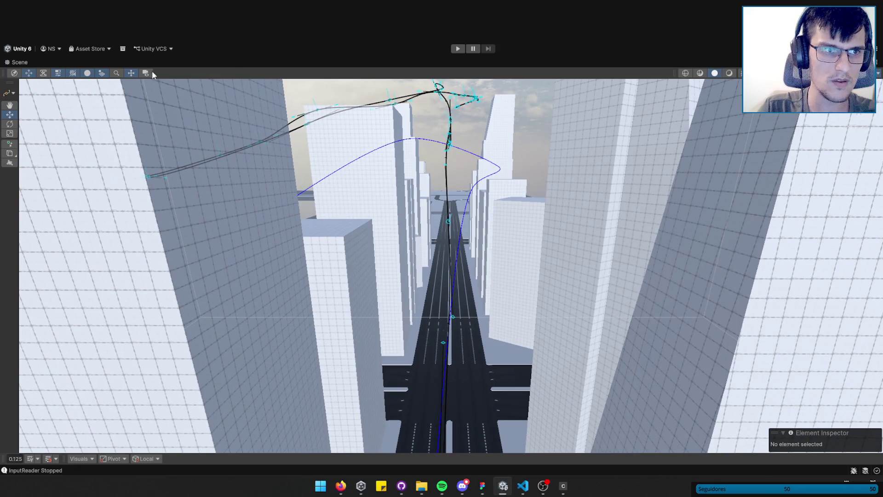
left_click(10, 93)
left_click(18, 102)
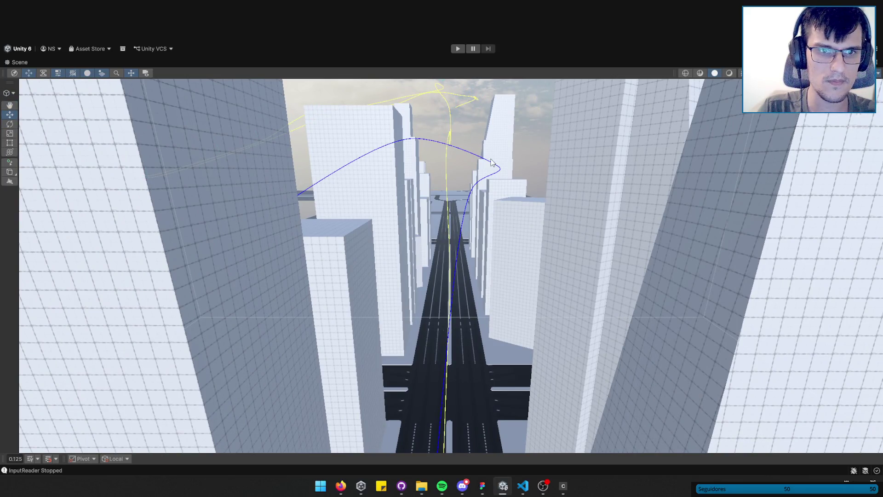
left_click(10, 93)
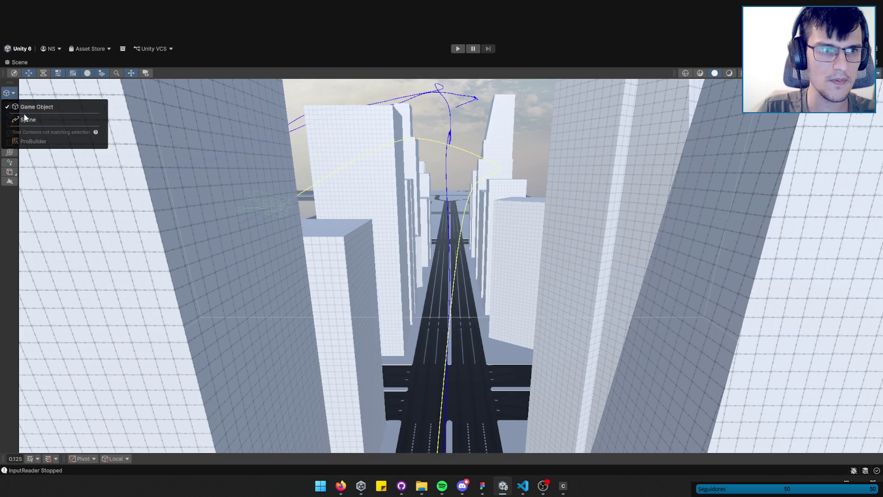
- In Spline context, fly around the city and insert a new knot on the black spline
left_click(25, 118)
mouse_move(494, 252)
left_mouse_down()
mouse_move(496, 218)
mouse_move(461, 233)
mouse_move(522, 205)
mouse_move(471, 189)
left_mouse_up()
left_click_drag(603, 247, 411, 183)
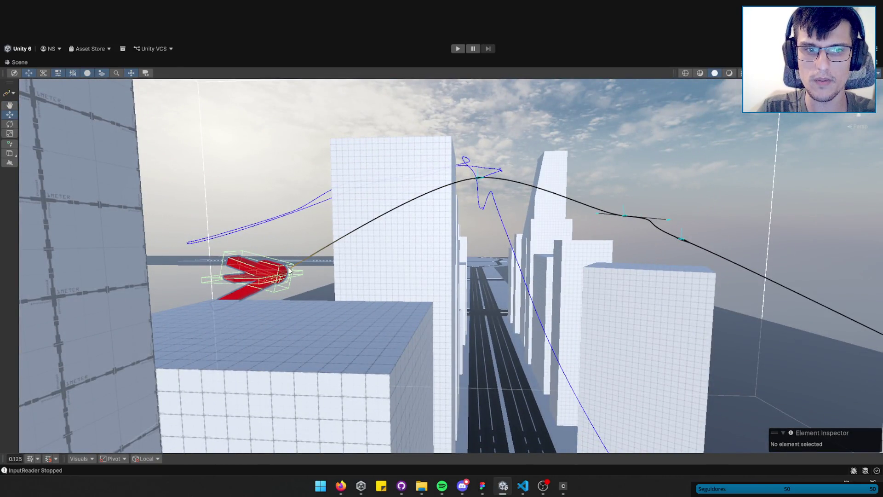
left_click_drag(362, 256, 500, 279)
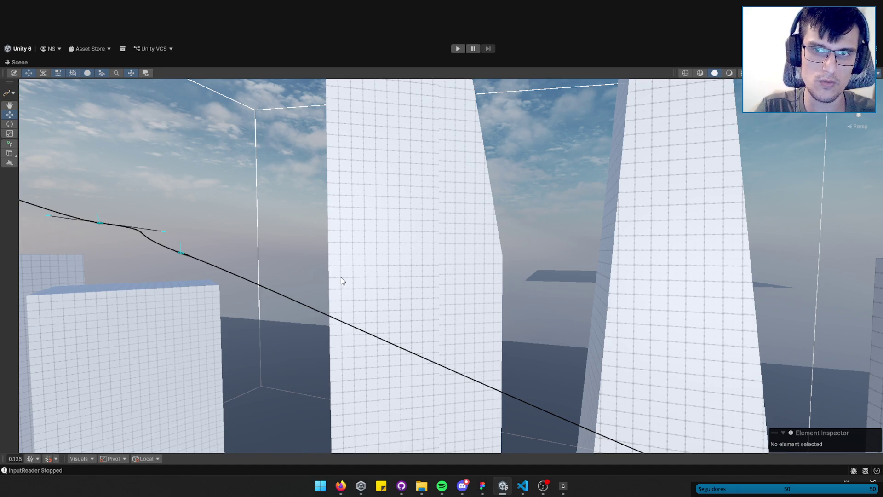
left_click_drag(318, 222, 280, 253)
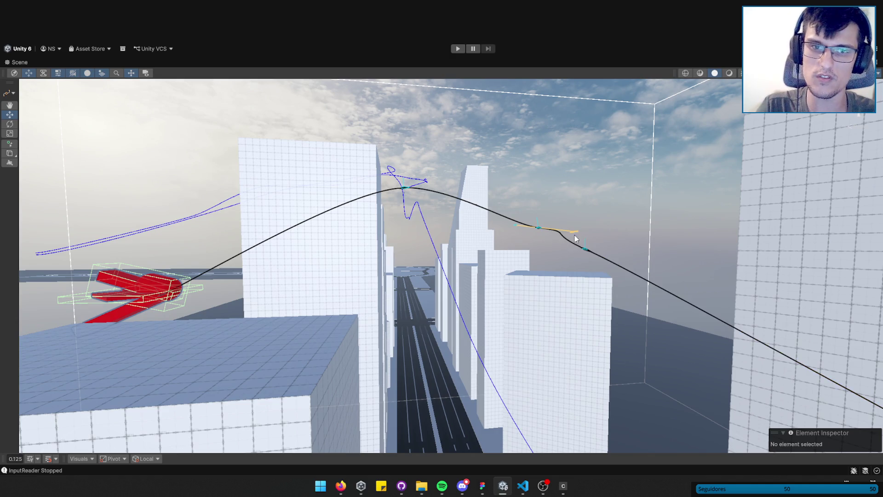
left_click(564, 240)
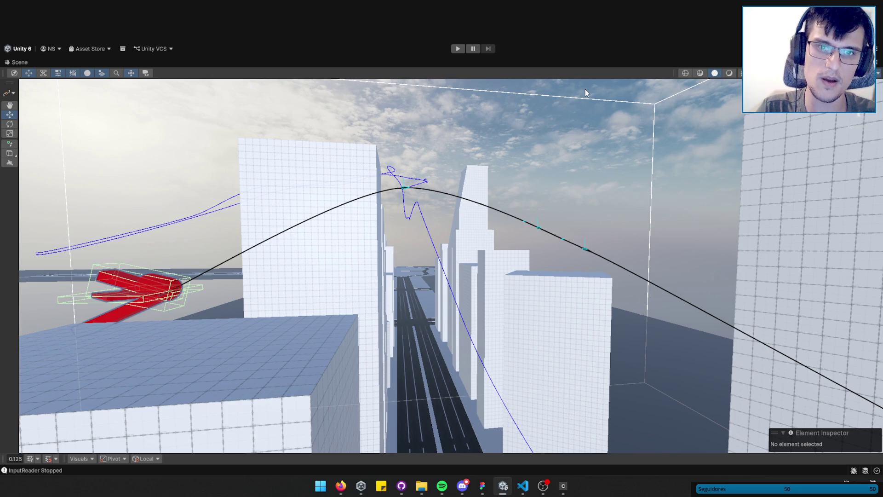
- Switch back to the GameObject context and pull the camera back over the city
left_click_drag(541, 232, 540, 239)
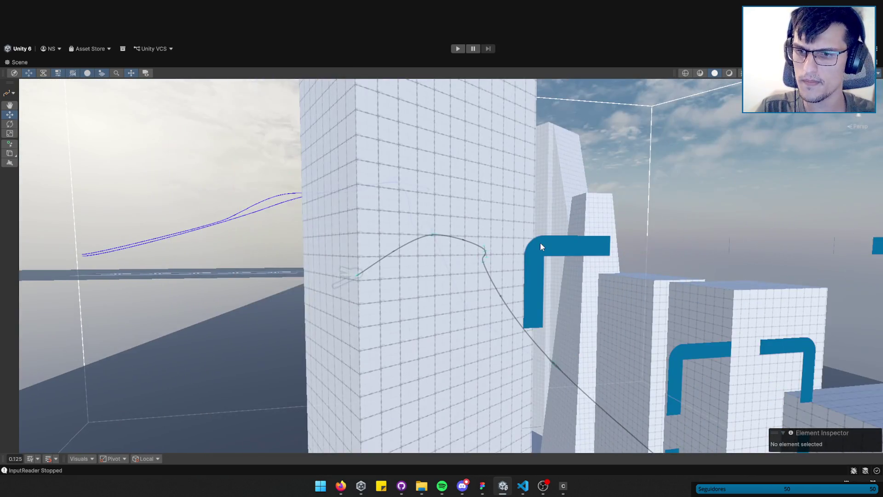
left_click(9, 92)
left_click(29, 102)
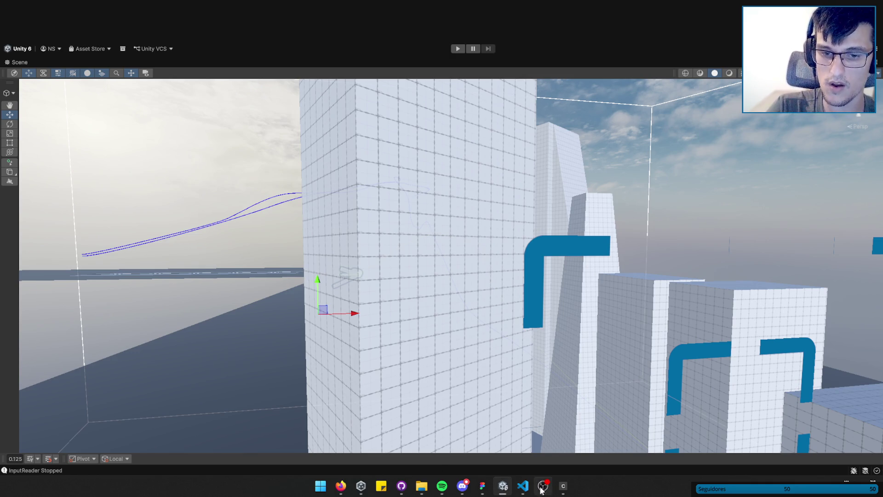
mouse_move(695, 369)
left_mouse_down()
mouse_move(521, 253)
mouse_move(545, 263)
mouse_move(486, 259)
mouse_move(492, 266)
left_mouse_up()
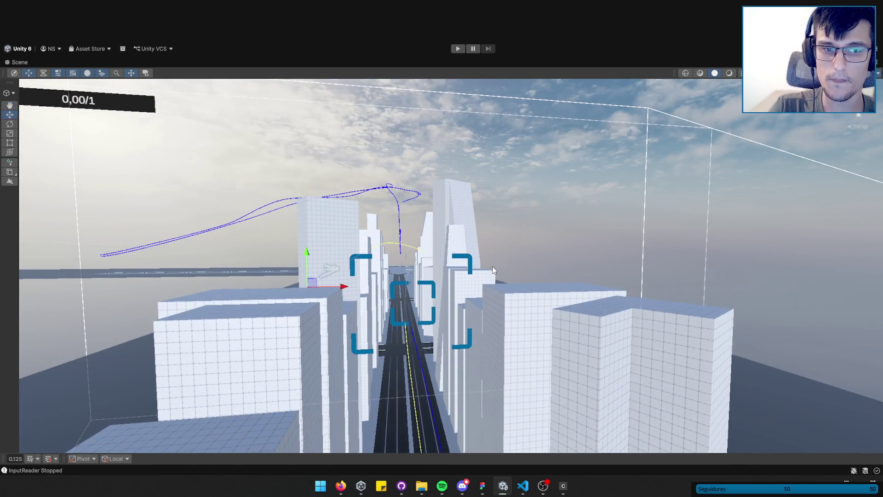
scroll(526, 285, "down", 3)
scroll(526, 289, "up", 5)
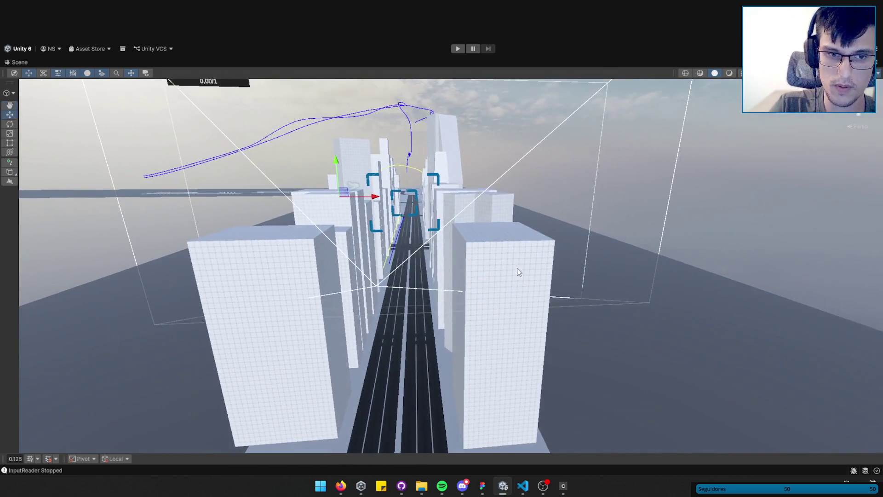
left_click_drag(519, 272, 489, 225)
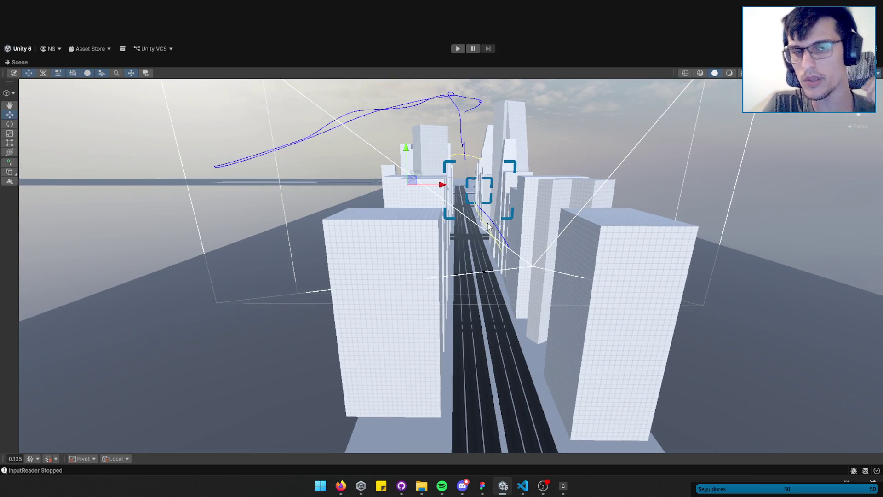
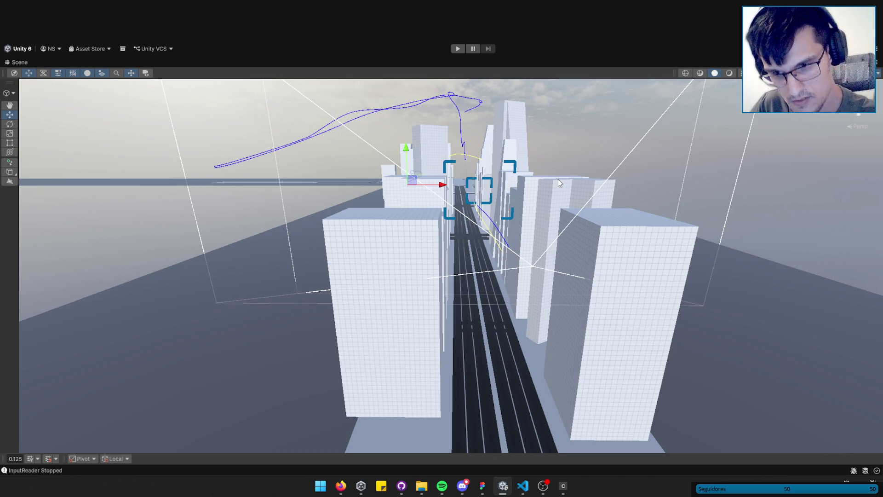
left_click(463, 486)
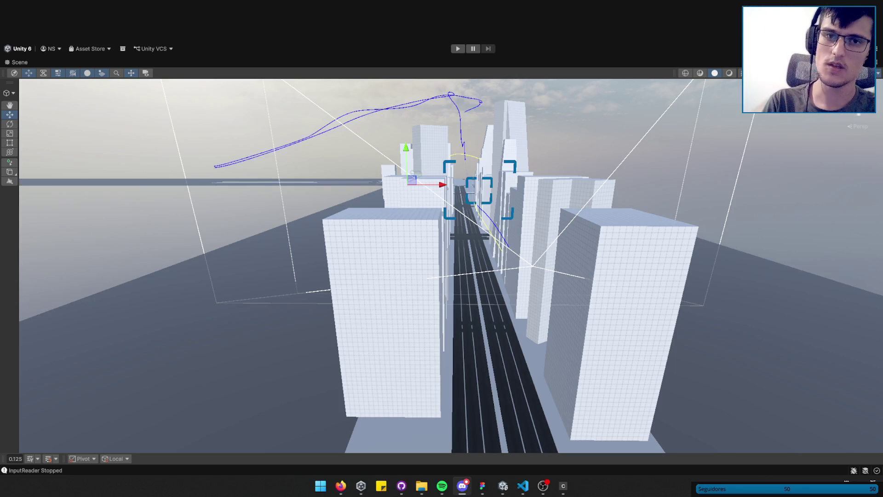
left_click(503, 485)
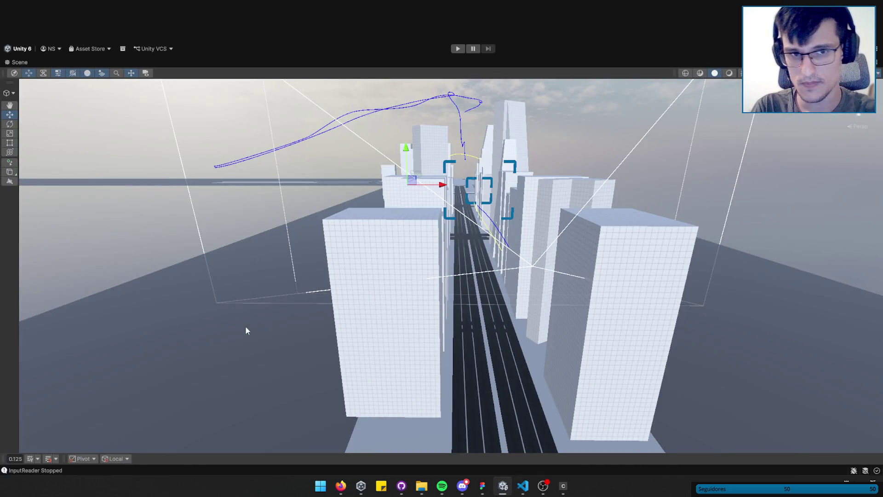